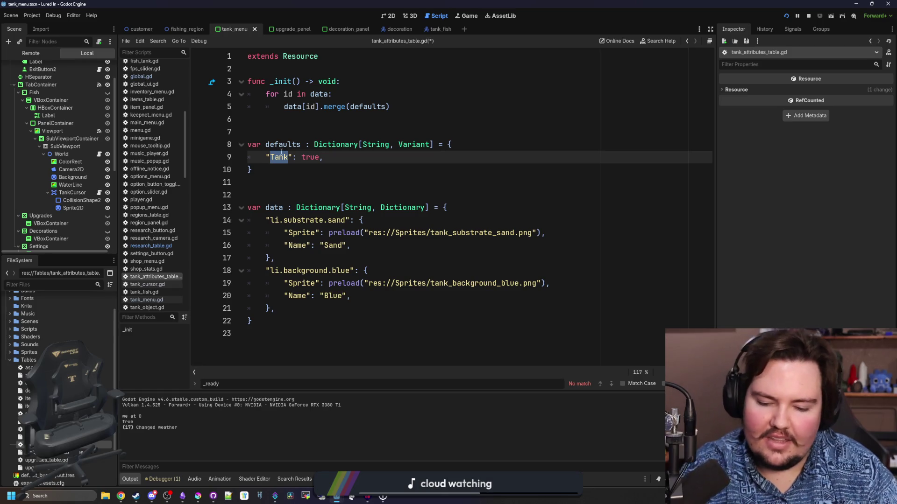
Select and delete the 'Tank' key name on line 9 of the defaults dictionary.
{"action": "left_click", "coordinate": [283, 195]}
{"action": "left_click", "coordinate": [283, 158]}
{"action": "key", "text": "Down"}
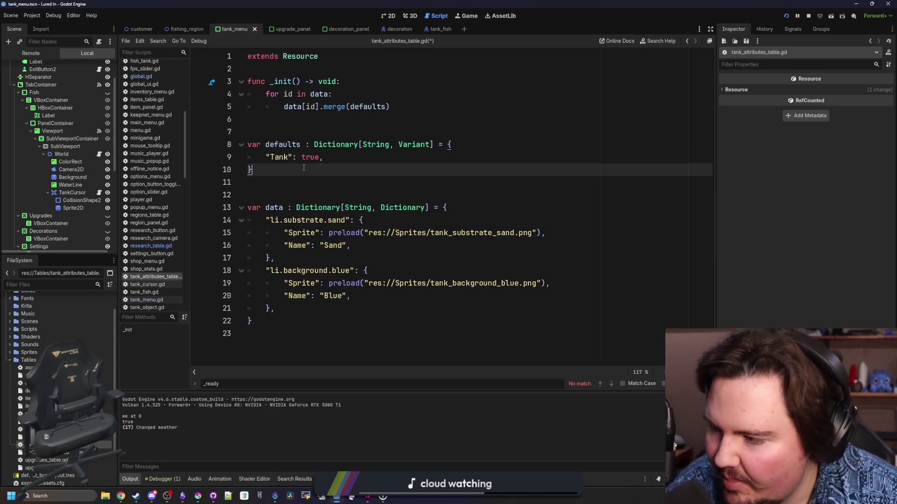
{"action": "left_click_drag", "start_coordinate": [289, 157], "coordinate": [278, 169]}
{"action": "left_click", "coordinate": [278, 169]}
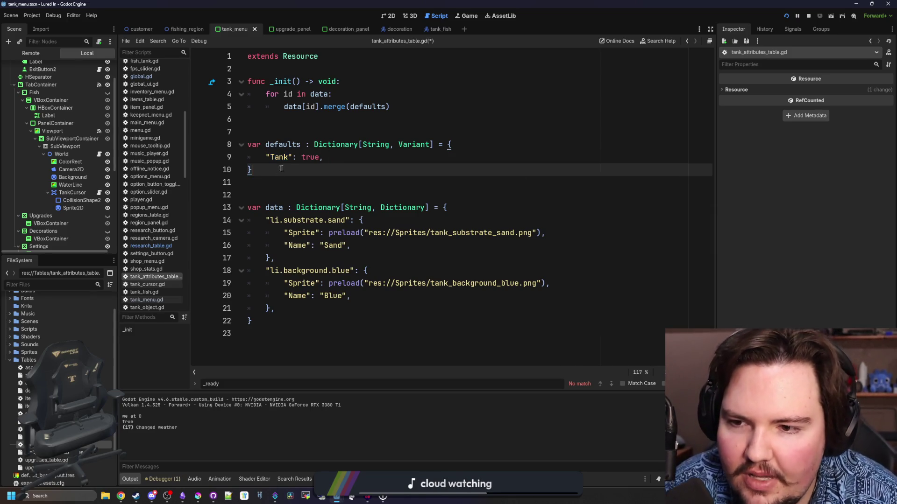
{"action": "double_click", "coordinate": [279, 157]}
{"action": "left_click", "coordinate": [297, 142]}
{"action": "double_click", "coordinate": [279, 157]}
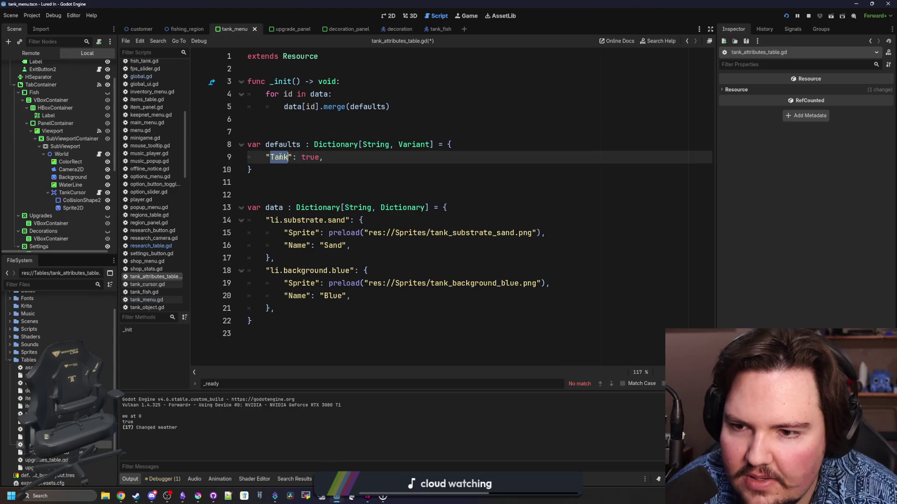
{"action": "key", "text": "BackSpace"}
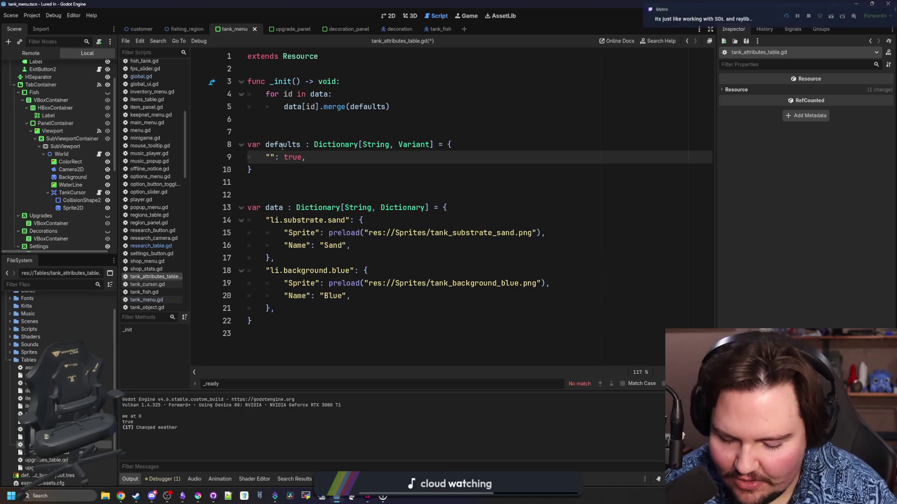
Enter 'Type' as the new defaults key, keeping its value true.
{"action": "type", "text": "Background"}
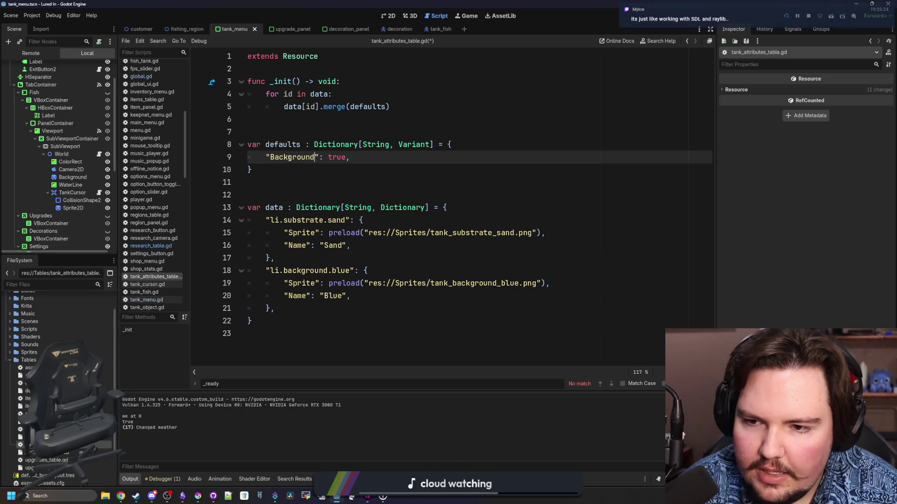
{"action": "double_click", "coordinate": [296, 160]}
{"action": "type", "text": "Type"}
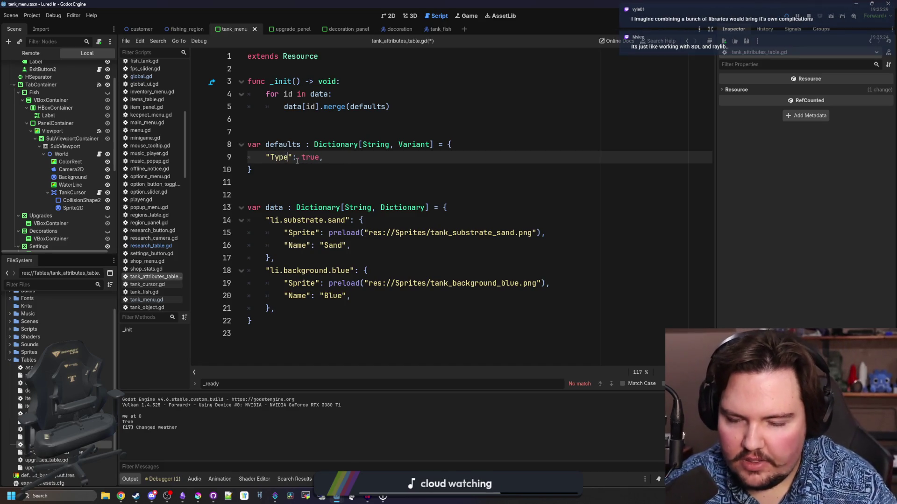
{"action": "double_click", "coordinate": [306, 157]}
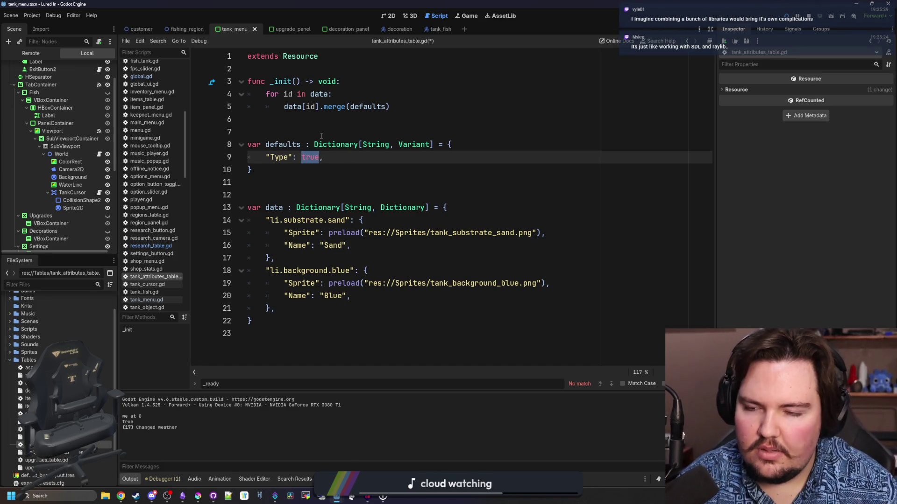
{"action": "left_click", "coordinate": [321, 136]}
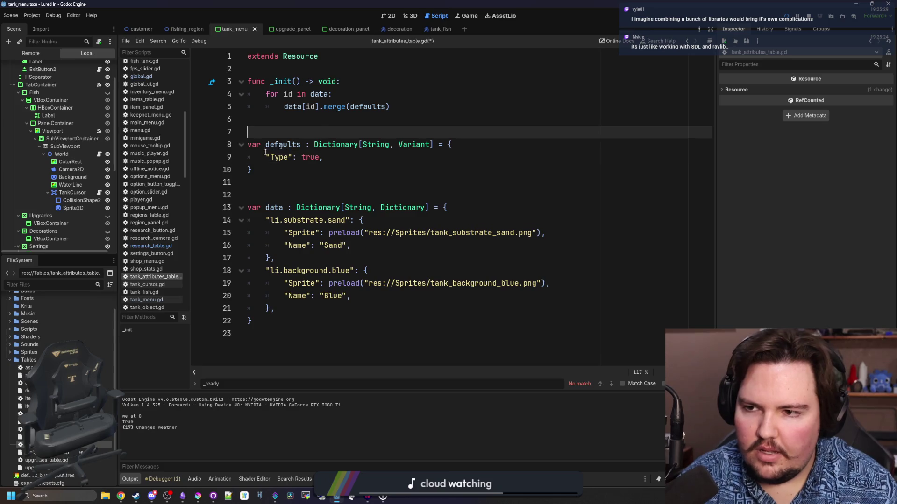
In global.gd, add enum TANK_ATTRIBUTES {SUBSTRATE, BACKGROUND} on a new line after the RARITIES enum.
{"action": "left_click", "coordinate": [144, 76]}
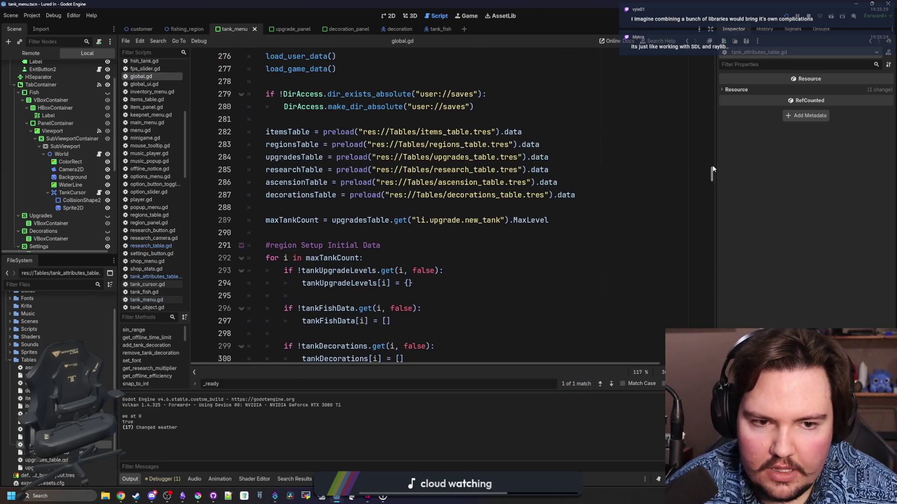
{"action": "left_click_drag", "start_coordinate": [712, 169], "coordinate": [709, 71]}
{"action": "scroll", "coordinate": [717, 141], "scroll_direction": "up", "scroll_amount": 5}
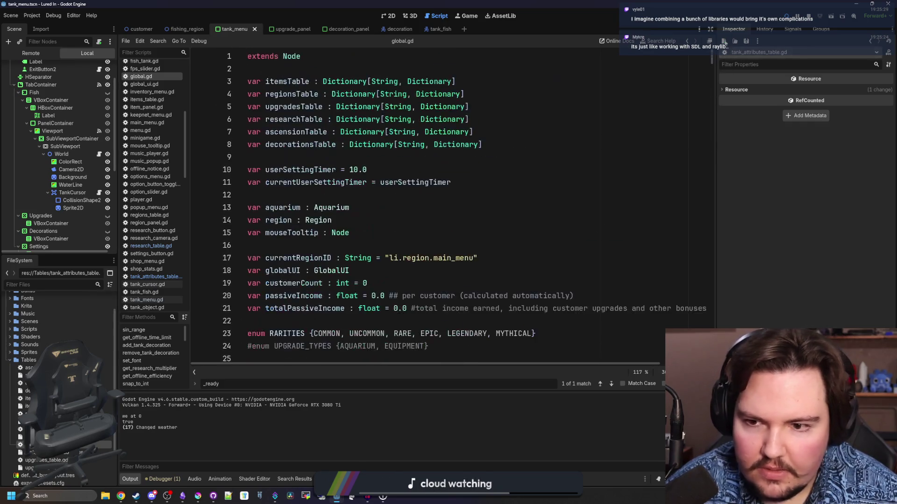
{"action": "left_click", "coordinate": [310, 196]}
{"action": "scroll", "coordinate": [310, 197], "scroll_direction": "down", "scroll_amount": 3}
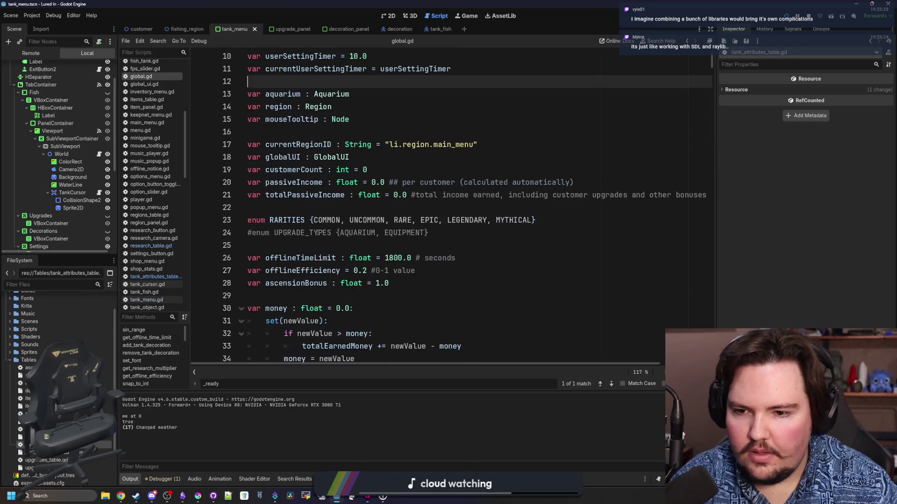
{"action": "left_click", "coordinate": [564, 217]}
{"action": "key", "text": "Return"}
{"action": "type", "text": "enum "}
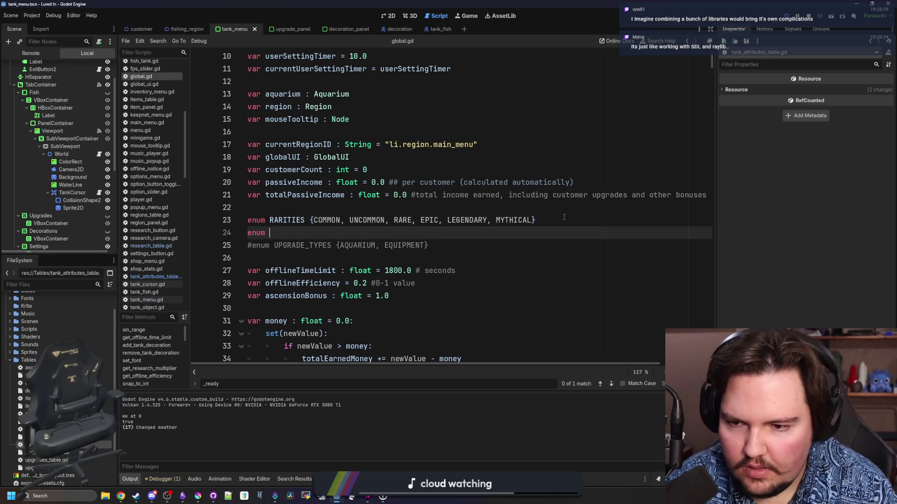
{"action": "type", "text": "TANK_ATTRIBUT"}
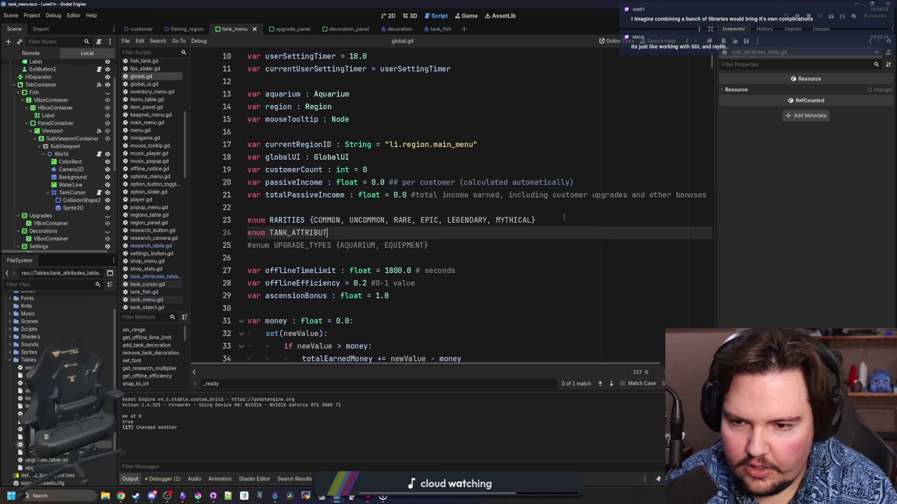
{"action": "type", "text": "ES{"}
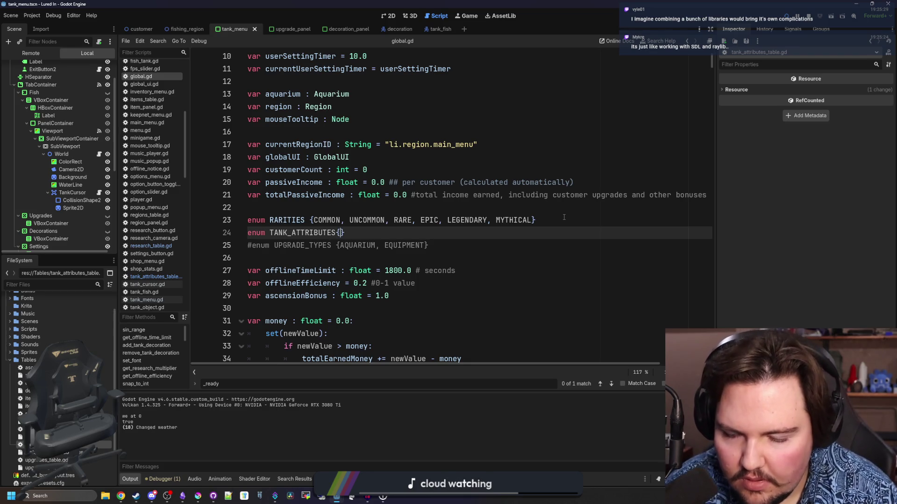
{"action": "type", "text": "SUBSTRATE, B"}
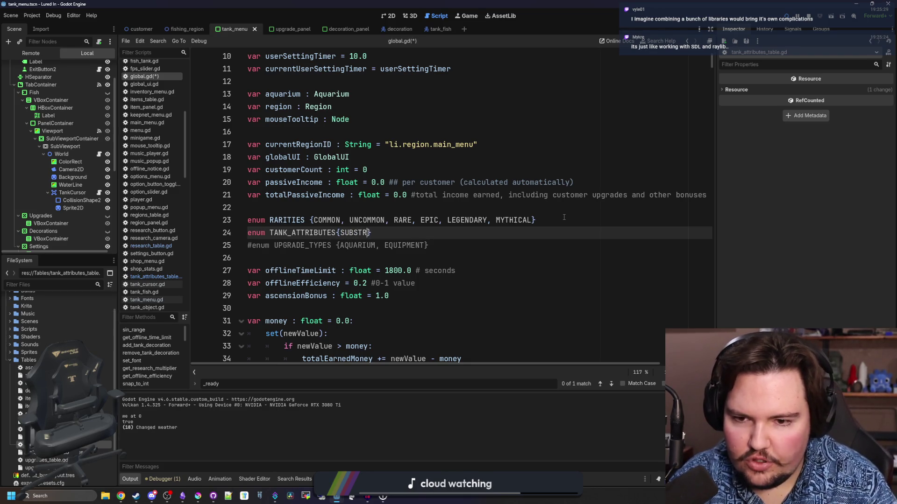
{"action": "type", "text": "ACKGROUND"}
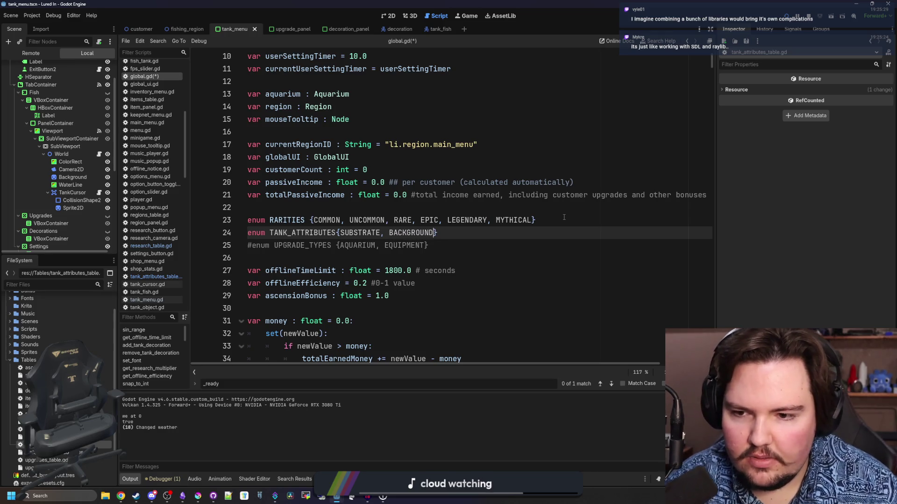
Save global.gd and go back to tank_attributes_table.gd.
{"action": "double_click", "coordinate": [286, 234]}
{"action": "key", "text": "ctrl+s"}
{"action": "left_click", "coordinate": [292, 195]}
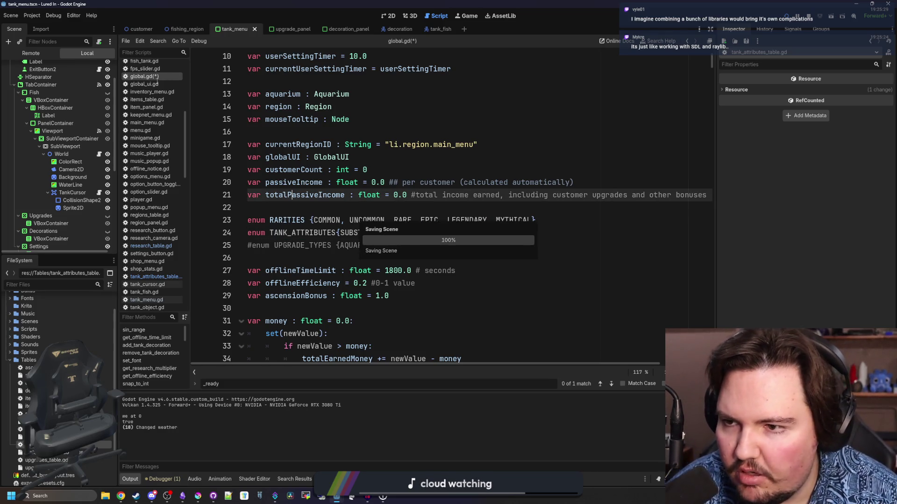
{"action": "left_click", "coordinate": [154, 277]}
Replace the Type default's true with Global.TANK_ATTRIBUTES.SUBSTRATE.
{"action": "left_click", "coordinate": [401, 145]}
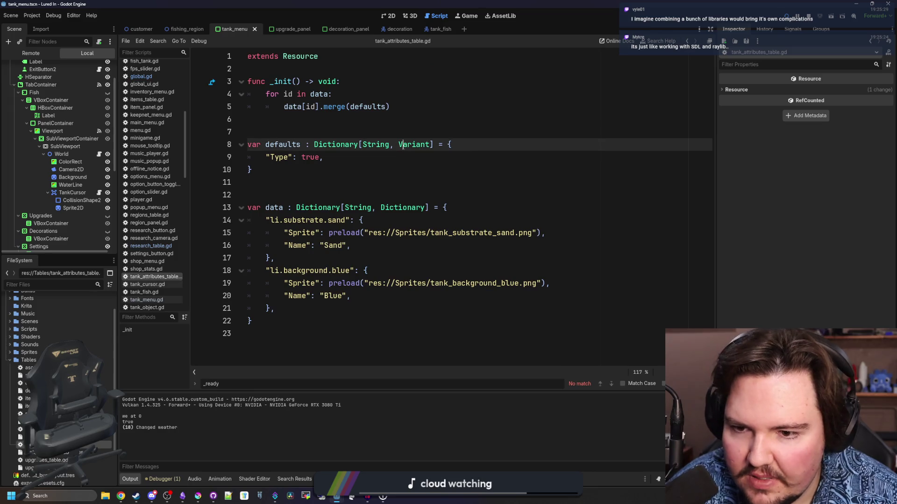
{"action": "double_click", "coordinate": [317, 159]}
{"action": "type", "text": "Global.SUB"}
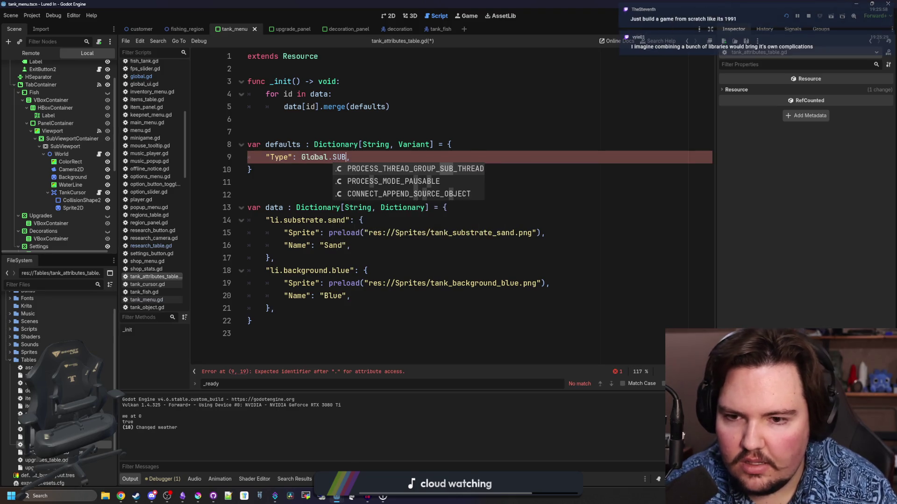
{"action": "type", "text": "TAN"}
{"action": "key", "text": "Return"}
{"action": "type", "text": ".SBU"}
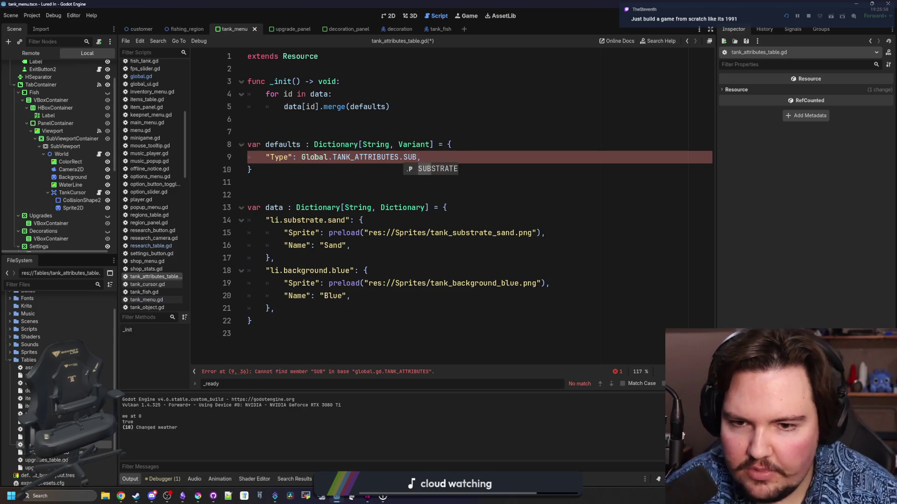
{"action": "key", "text": "Return"}
Copy the Type line into the Sand entry as its SUBSTRATE type.
{"action": "left_click", "coordinate": [468, 154]}
{"action": "left_click_drag", "start_coordinate": [468, 154], "coordinate": [264, 157]}
{"action": "left_click", "coordinate": [382, 246]}
{"action": "key", "text": "Return"}
{"action": "type", "text": "\"Type\": Global.TANK_ATTRIBUTES.SUBSTRATE,"}
Add the Type line under the Blue entry, changed to BACKGROUND.
{"action": "left_click", "coordinate": [395, 304]}
{"action": "key", "text": "Return"}
{"action": "type", "text": "\"Type\": Global.TANK_ATTRIBUTES.SUBSTRATE,"}
{"action": "key", "text": "BackSpace"}
{"action": "key", "text": "BackSpace"}
{"action": "key", "text": "BackSpace"}
{"action": "type", "text": "BA"}
{"action": "key", "text": "Return"}
Save tank_attributes_table.gd and switch over to the Chrome window.
{"action": "left_click", "coordinate": [324, 267]}
{"action": "key", "text": "ctrl+s"}
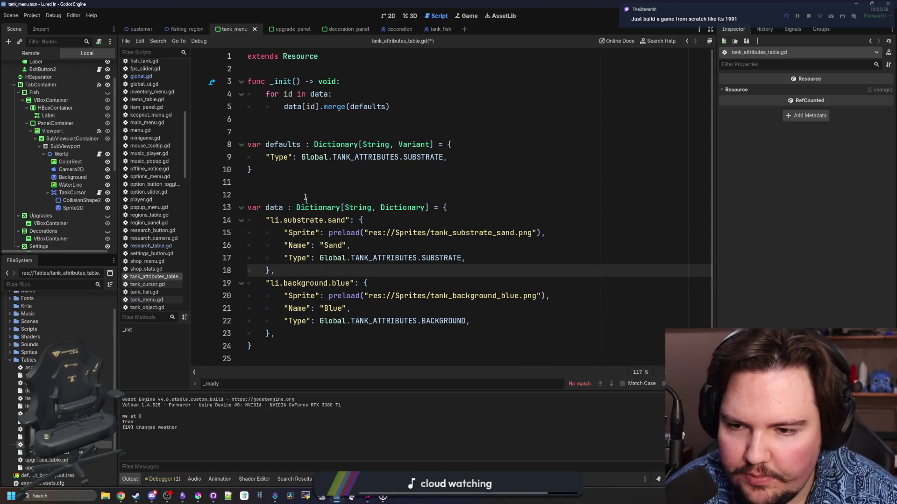
{"action": "left_click", "coordinate": [302, 185]}
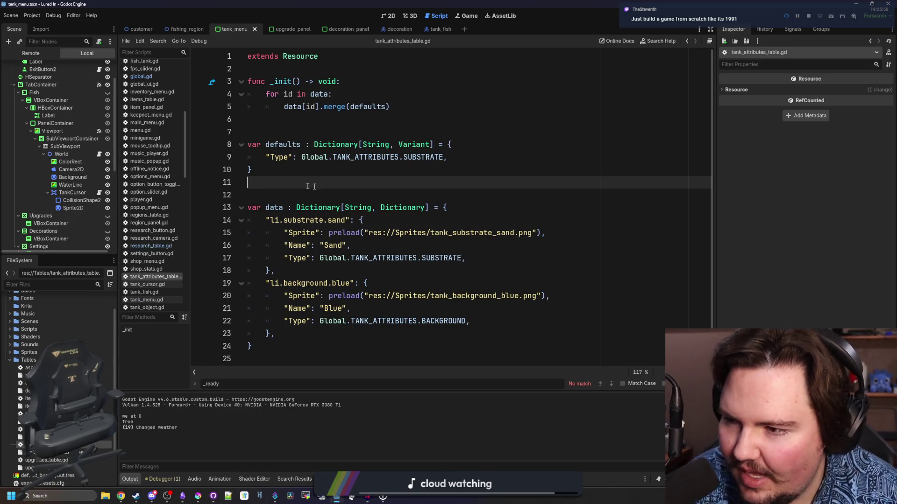
{"action": "key", "text": "alt+Tab"}
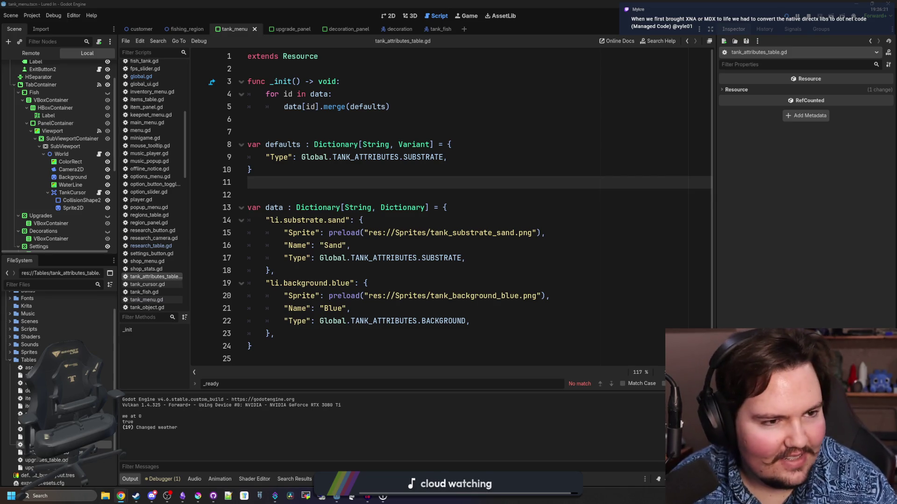
Bring the Chrome window with the Google 'raylib' results to the front.
{"action": "key", "text": "alt+Tab"}
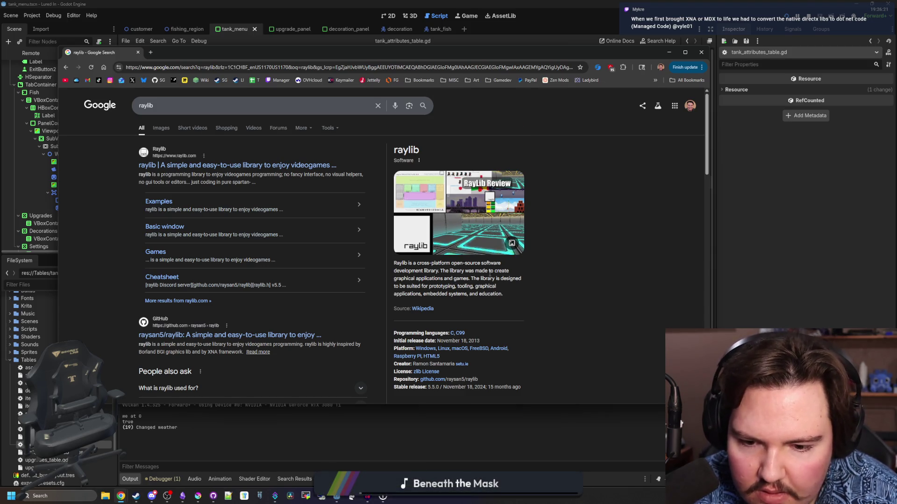
Run a new Google search for 'sdl'.
{"action": "scroll", "coordinate": [490, 274], "scroll_direction": "down", "scroll_amount": 2}
{"action": "scroll", "coordinate": [313, 205], "scroll_direction": "up", "scroll_amount": 2}
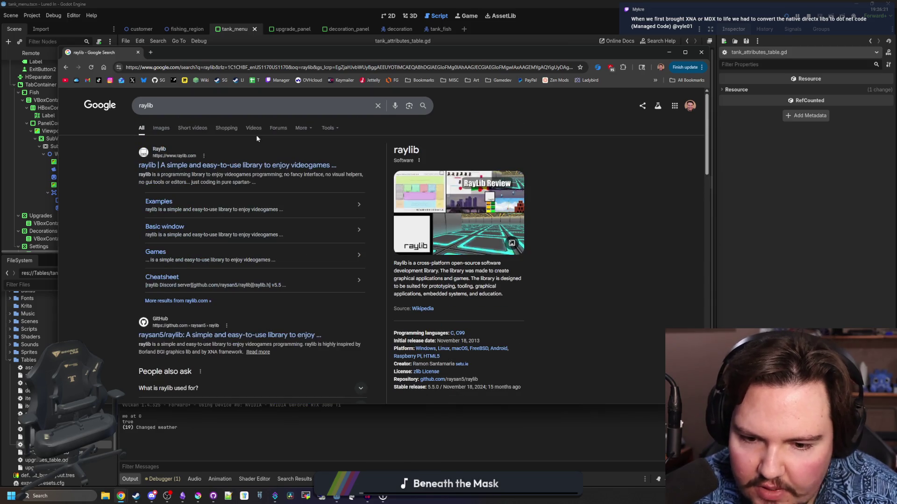
{"action": "left_click", "coordinate": [262, 67]}
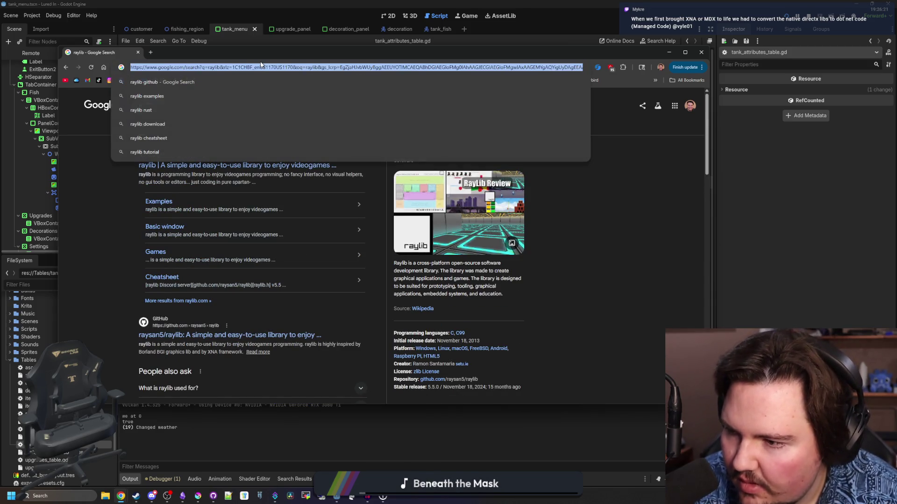
{"action": "key", "text": "Escape"}
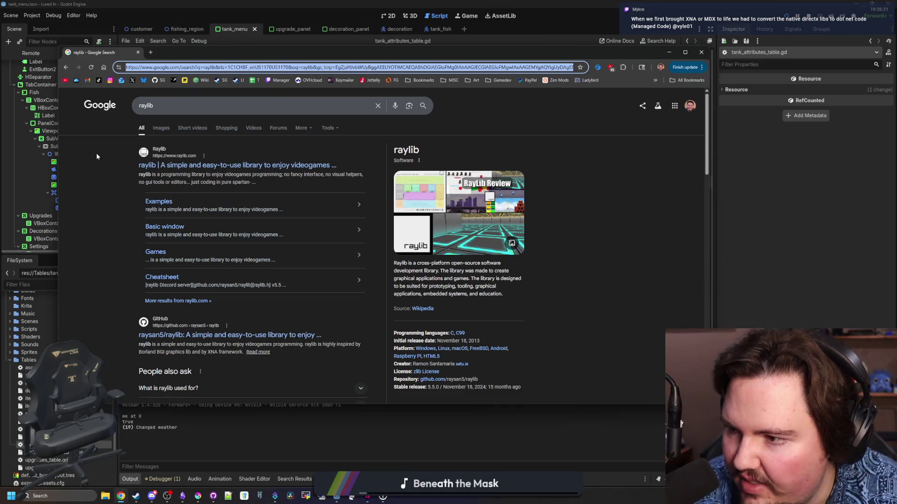
{"action": "left_click", "coordinate": [97, 153]}
{"action": "left_click", "coordinate": [182, 67]}
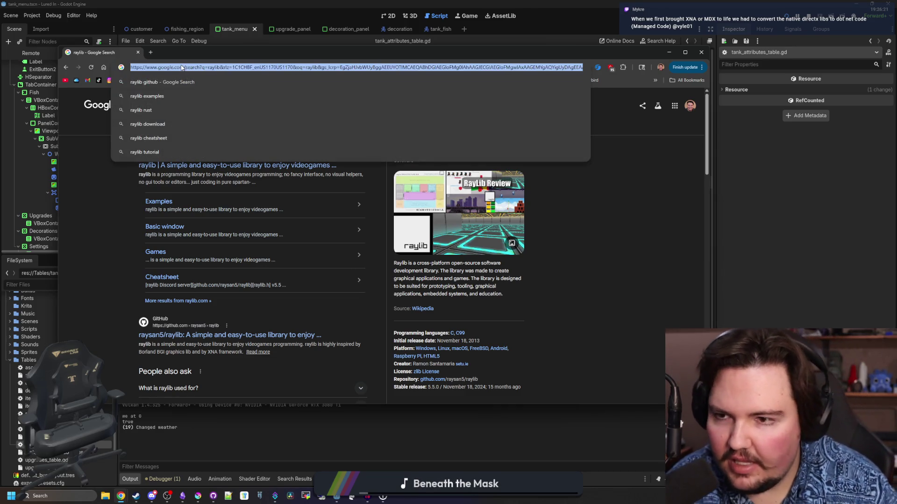
{"action": "type", "text": "sdl"}
{"action": "key", "text": "Return"}
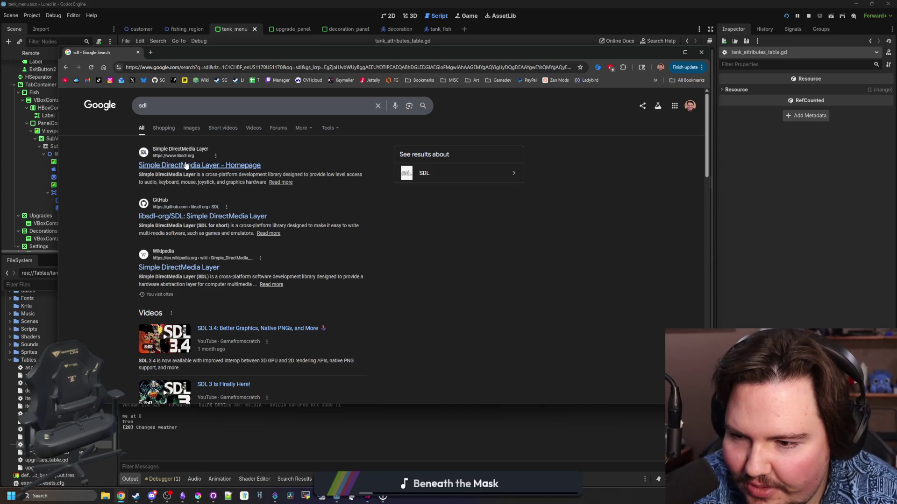
Preview a couple of 'sdl' image results, then close Chrome.
{"action": "left_click", "coordinate": [183, 129]}
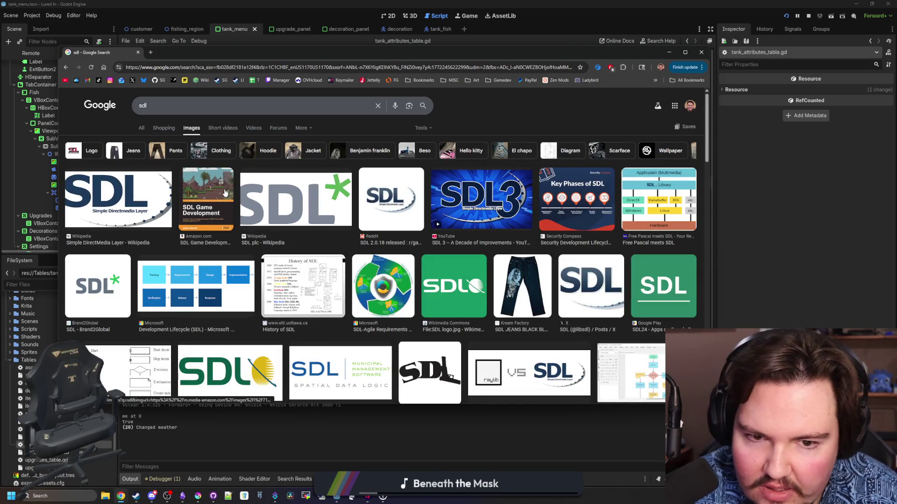
{"action": "left_click", "coordinate": [224, 208]}
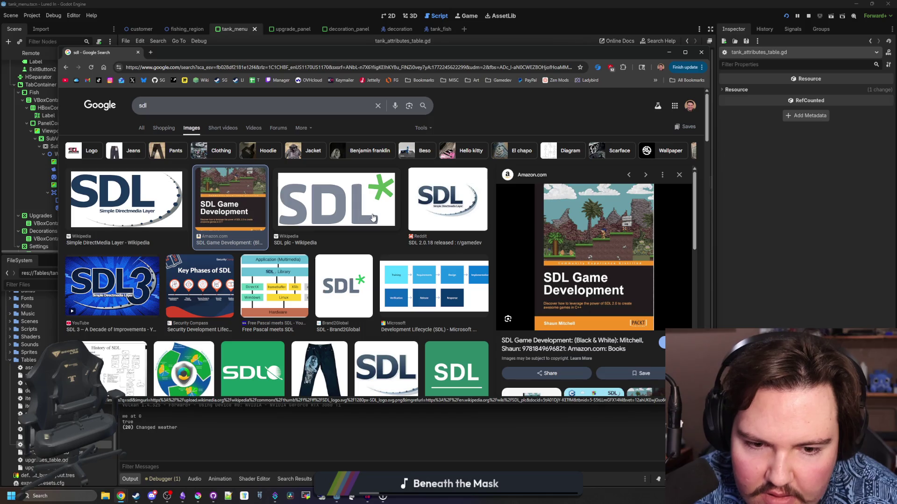
{"action": "scroll", "coordinate": [373, 217], "scroll_direction": "down", "scroll_amount": 3}
{"action": "left_click", "coordinate": [284, 154]}
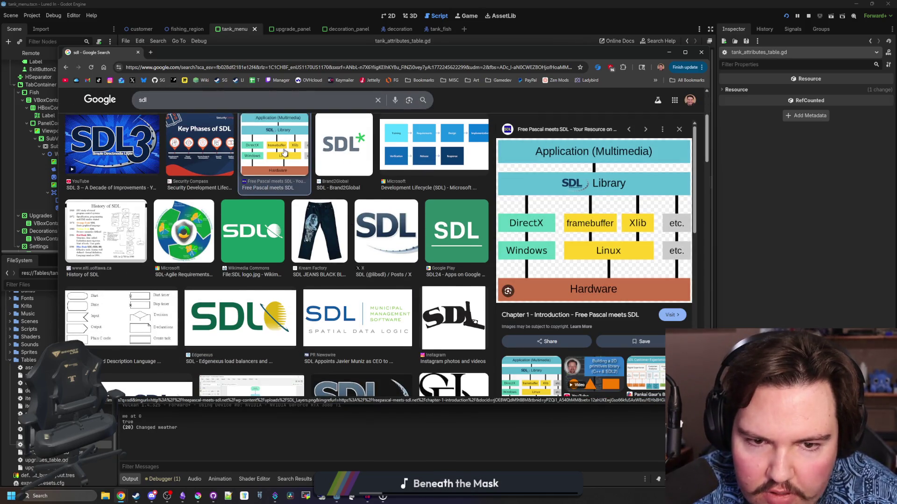
{"action": "scroll", "coordinate": [284, 152], "scroll_direction": "down", "scroll_amount": 2}
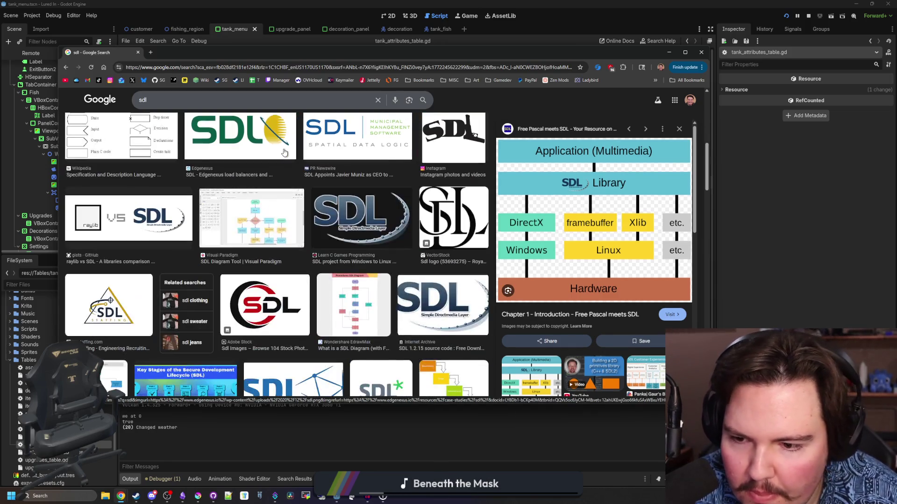
{"action": "scroll", "coordinate": [283, 151], "scroll_direction": "up", "scroll_amount": 5}
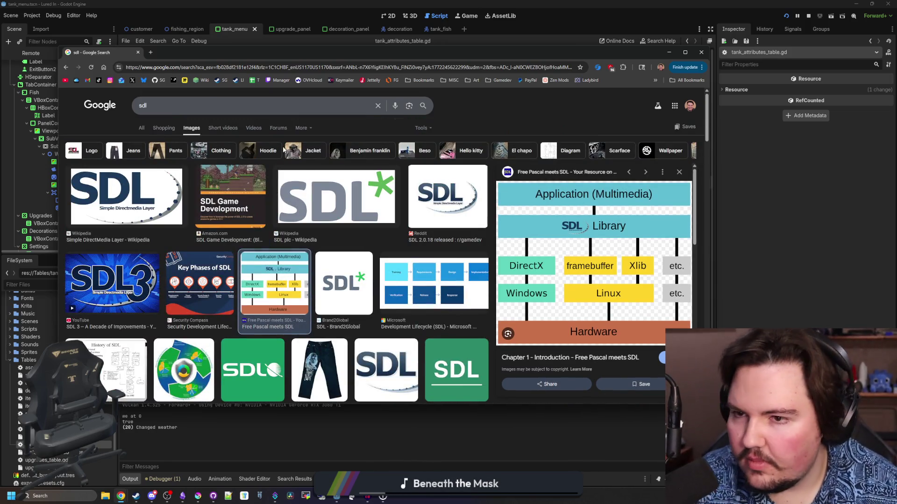
{"action": "left_click", "coordinate": [137, 52]}
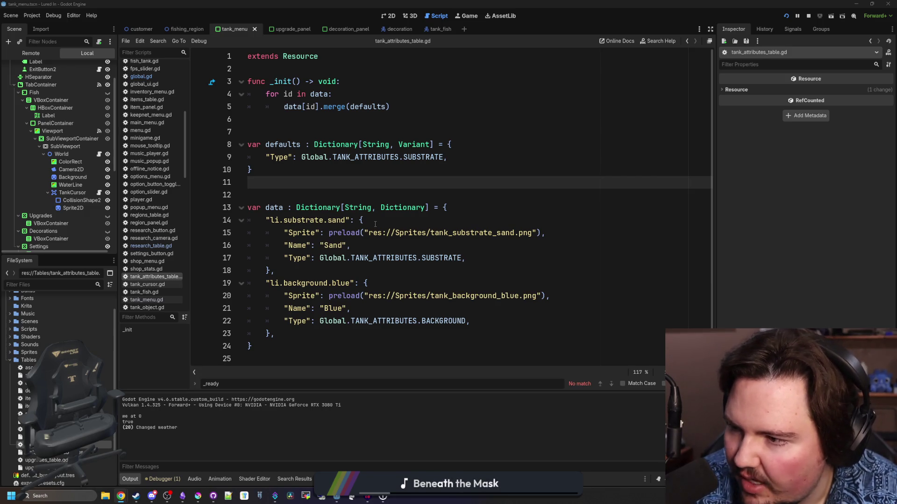
Delete the Type entry on line 9, leaving defaults as an empty {} dictionary.
{"action": "left_click", "coordinate": [344, 182]}
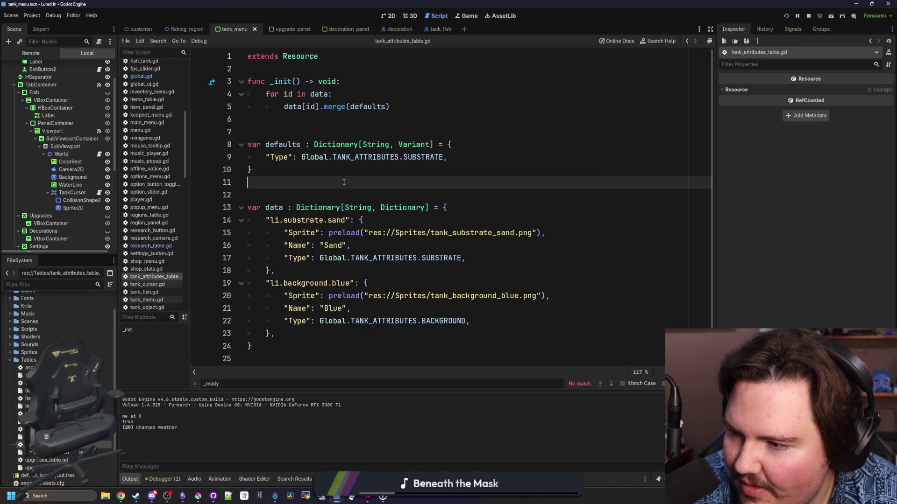
{"action": "double_click", "coordinate": [369, 157]}
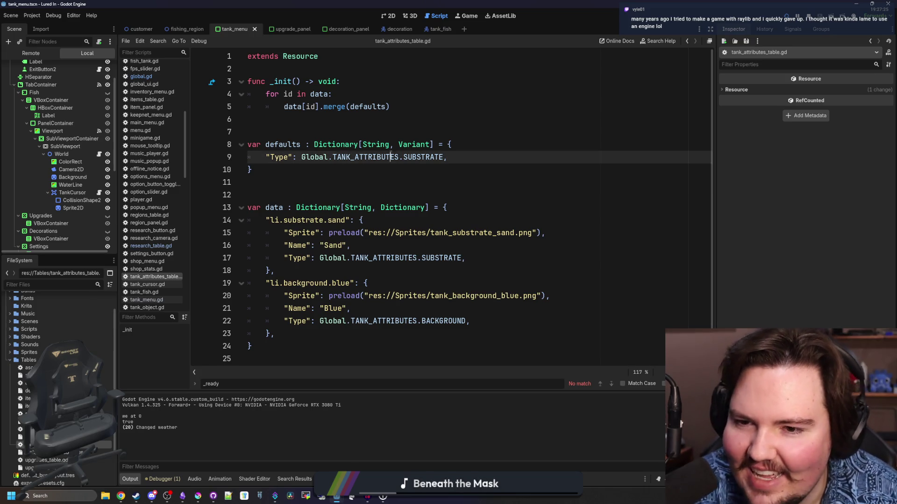
{"action": "left_click", "coordinate": [334, 164]}
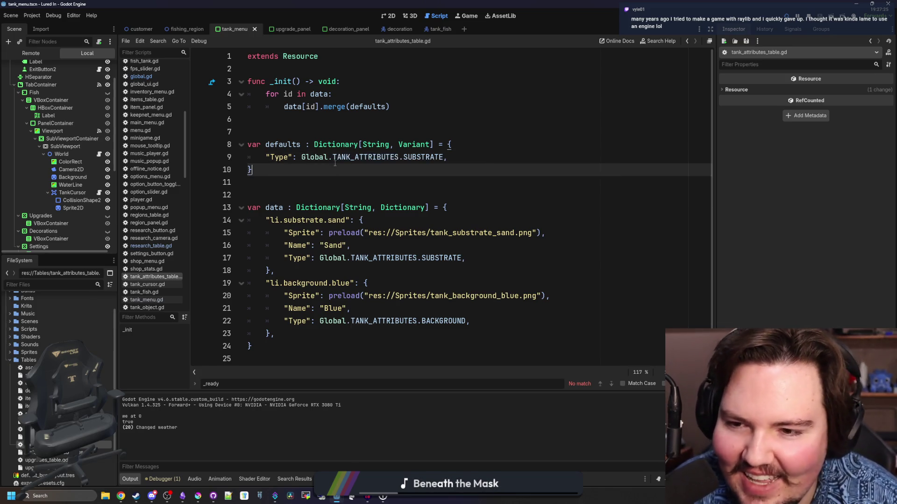
{"action": "left_click_drag", "start_coordinate": [447, 158], "coordinate": [263, 160]}
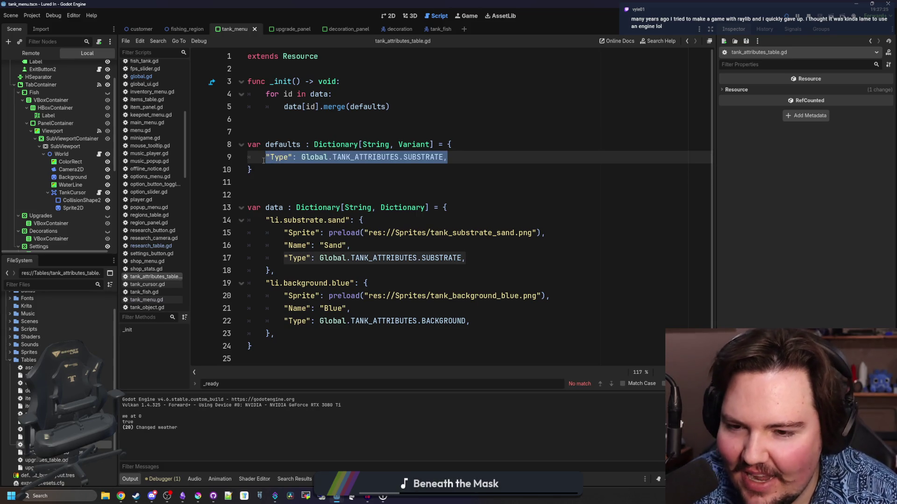
{"action": "left_click", "coordinate": [283, 178]}
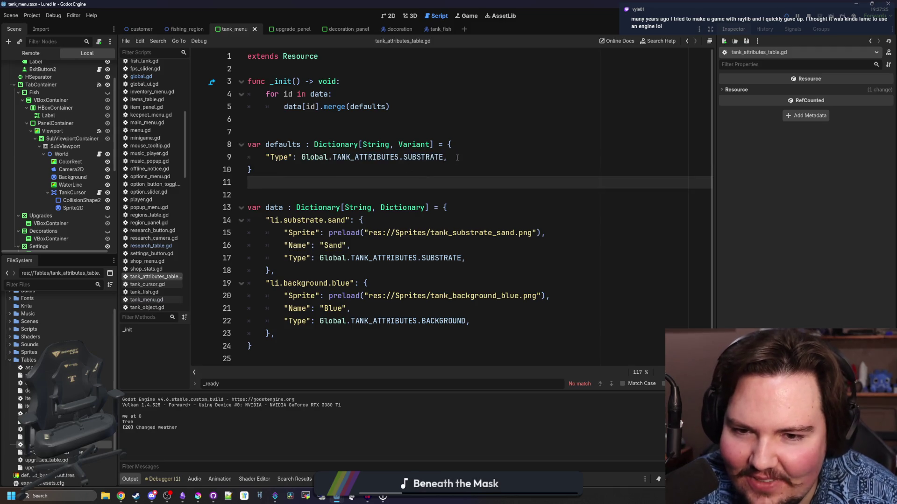
{"action": "left_click_drag", "start_coordinate": [457, 157], "coordinate": [258, 161]}
{"action": "left_click", "coordinate": [257, 183]}
{"action": "left_click_drag", "start_coordinate": [447, 158], "coordinate": [247, 159]}
{"action": "key", "text": "BackSpace"}
{"action": "key", "text": "BackSpace"}
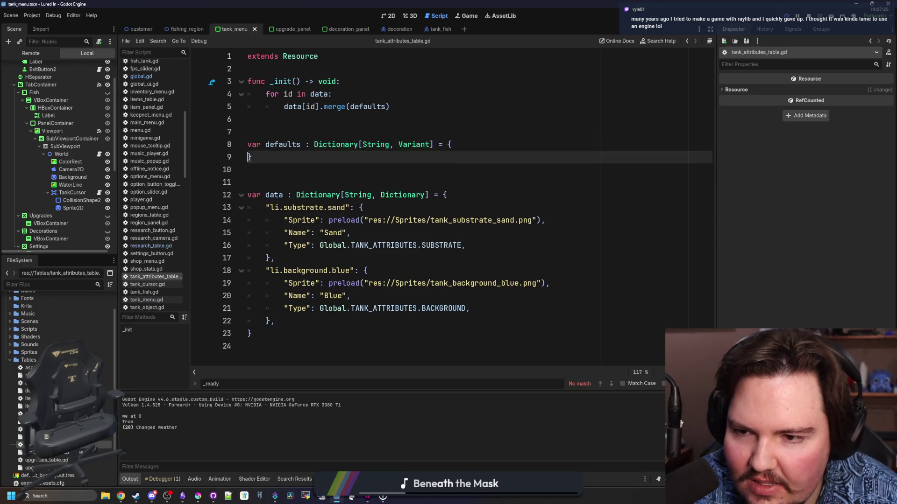
{"action": "key", "text": "Delete"}
{"action": "key", "text": "Down"}
Copy the Sand entry's Type line and select the Background option button node.
{"action": "left_click_drag", "start_coordinate": [483, 228], "coordinate": [327, 233]}
{"action": "key", "text": "ctrl+c"}
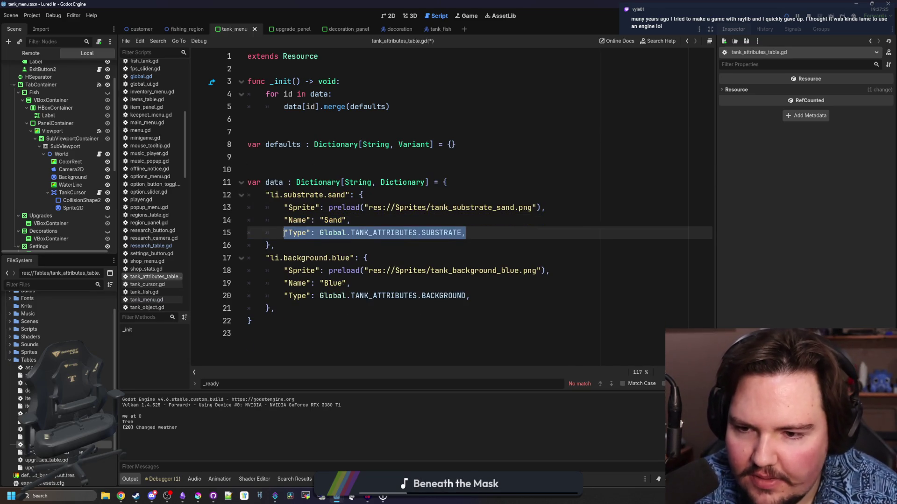
{"action": "left_click", "coordinate": [280, 170]}
{"action": "scroll", "coordinate": [42, 187], "scroll_direction": "down", "scroll_amount": 5}
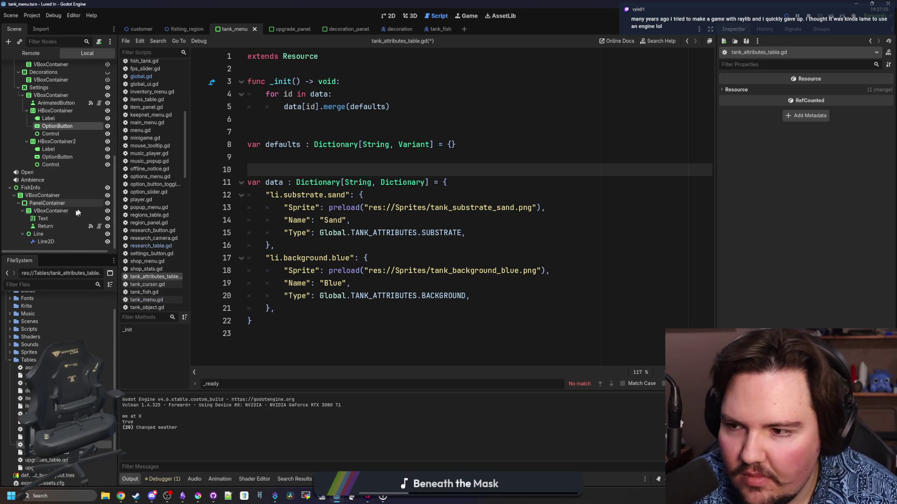
{"action": "left_click", "coordinate": [52, 157]}
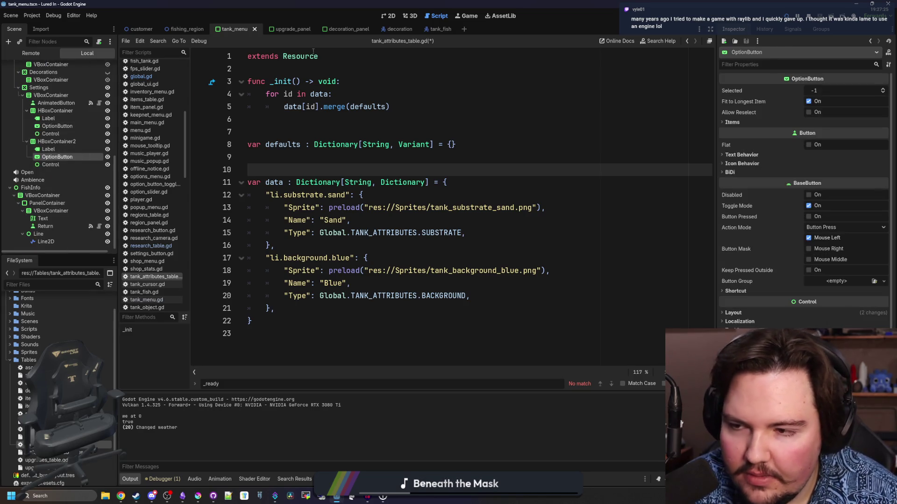
{"action": "left_click", "coordinate": [410, 16]}
In the 2D view, select the Substrate option button and widen the Inspector to inspect its Items.
{"action": "left_click", "coordinate": [387, 16]}
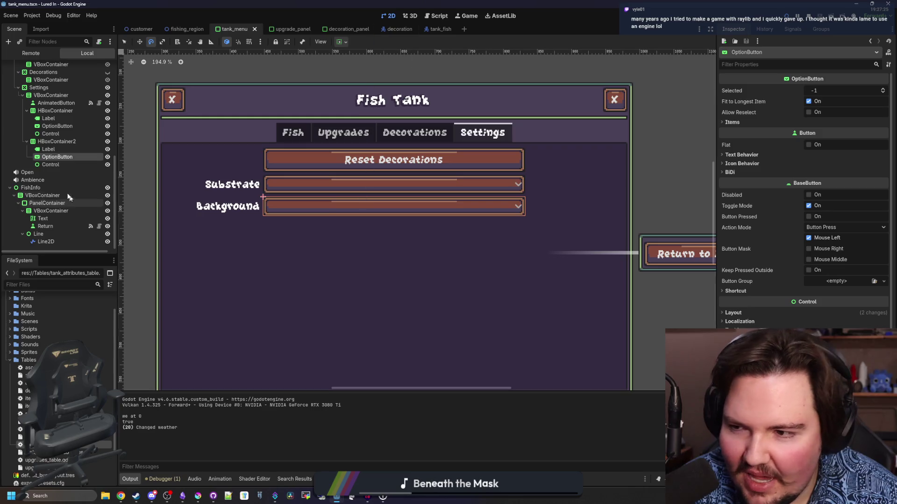
{"action": "scroll", "coordinate": [72, 172], "scroll_direction": "up", "scroll_amount": 1}
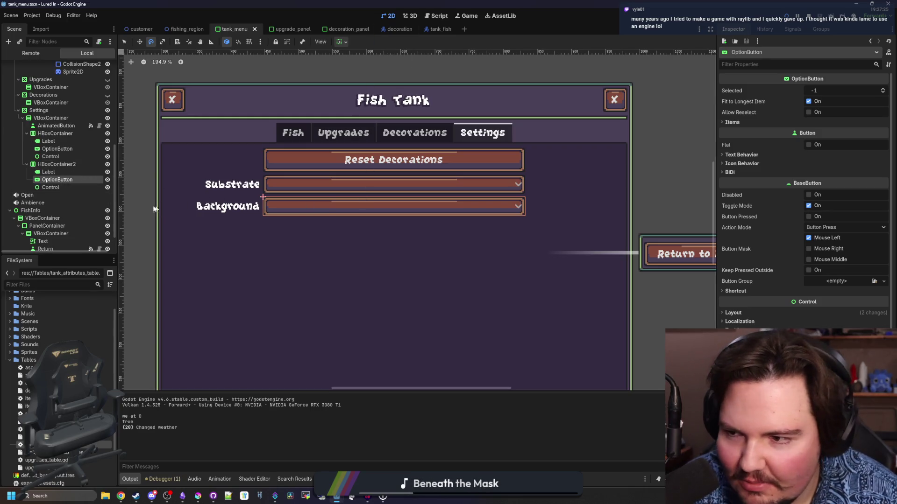
{"action": "left_click", "coordinate": [69, 150]}
{"action": "scroll", "coordinate": [59, 187], "scroll_direction": "up", "scroll_amount": 2}
{"action": "left_click", "coordinate": [56, 171]}
{"action": "left_click", "coordinate": [58, 195]}
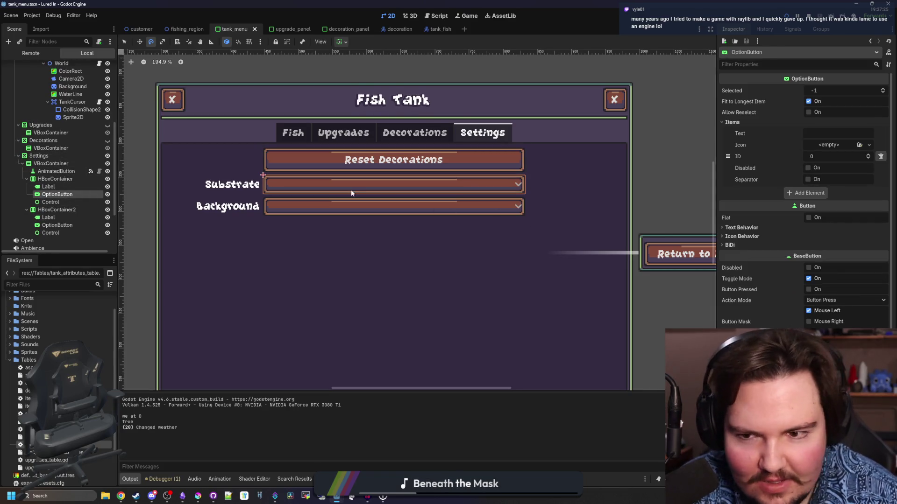
{"action": "scroll", "coordinate": [351, 190], "scroll_direction": "up", "scroll_amount": 3}
{"action": "scroll", "coordinate": [351, 189], "scroll_direction": "down", "scroll_amount": 4}
{"action": "scroll", "coordinate": [371, 185], "scroll_direction": "up", "scroll_amount": 1}
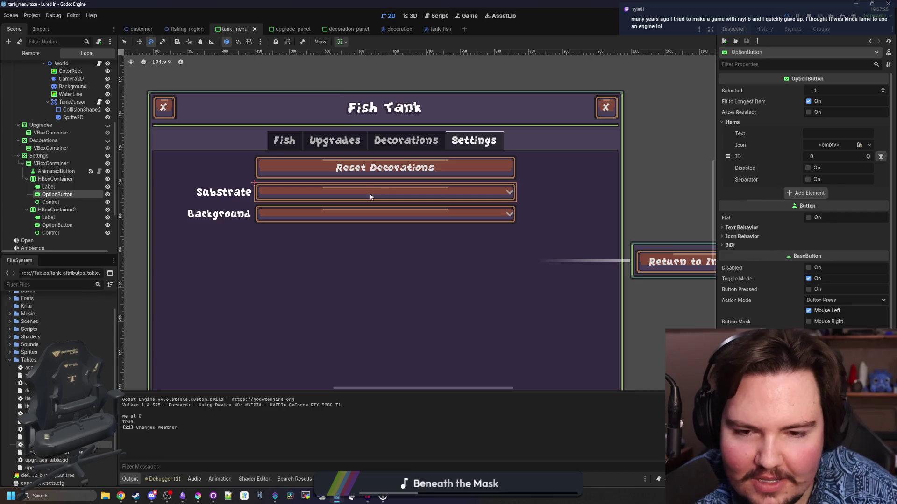
{"action": "left_click_drag", "start_coordinate": [716, 154], "coordinate": [668, 161]}
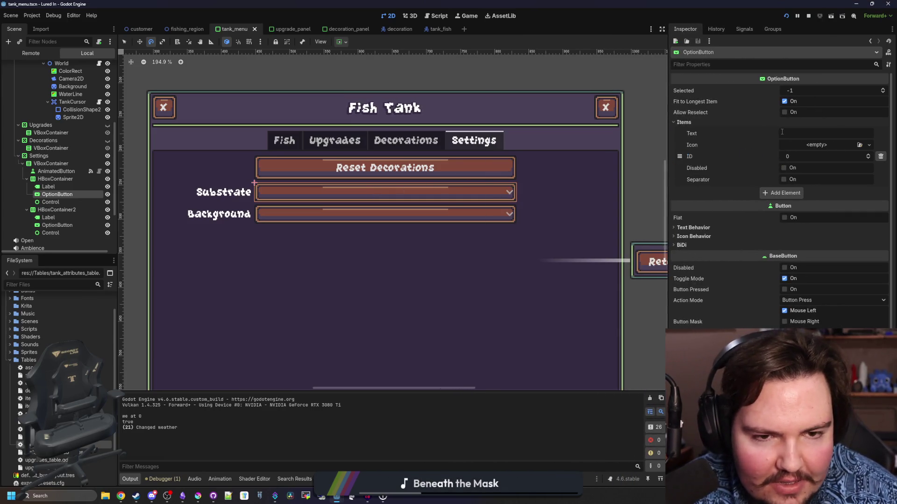
{"action": "scroll", "coordinate": [82, 82], "scroll_direction": "down", "scroll_amount": 1}
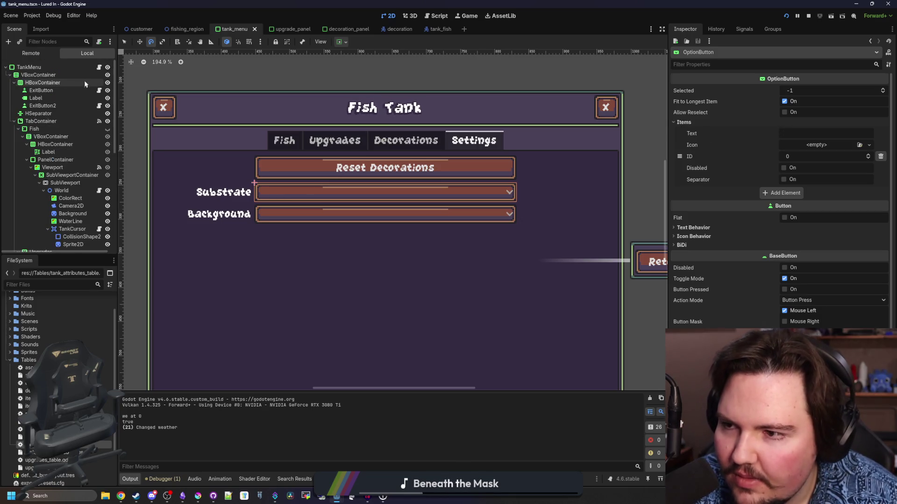
Open the tank_menu.gd script.
{"action": "key", "text": "ctrl+F3"}
{"action": "left_click", "coordinate": [343, 220]}
{"action": "scroll", "coordinate": [338, 208], "scroll_direction": "up", "scroll_amount": 2}
Find _ready and insert the Substrate OptionButton's node path after $FishInfo.visible = false.
{"action": "scroll", "coordinate": [338, 207], "scroll_direction": "up", "scroll_amount": 4}
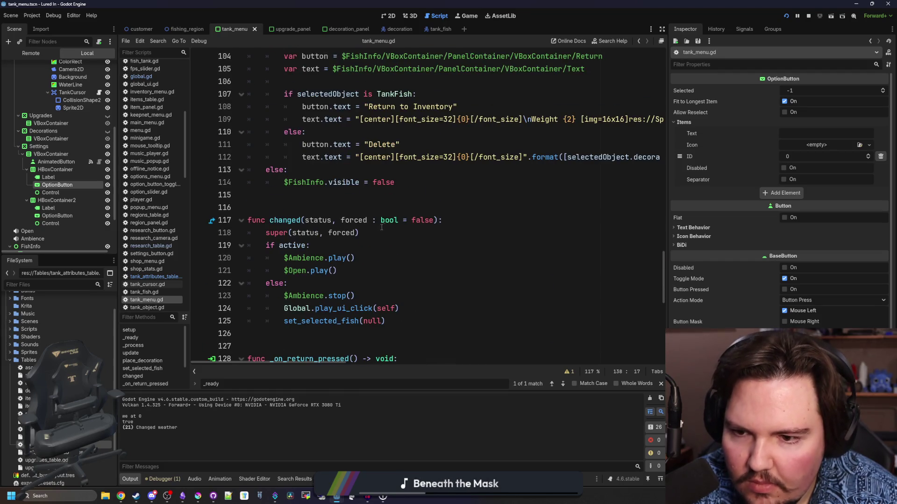
{"action": "left_click", "coordinate": [338, 207]}
{"action": "key", "text": "ctrl+f"}
{"action": "type", "text": "_ready"}
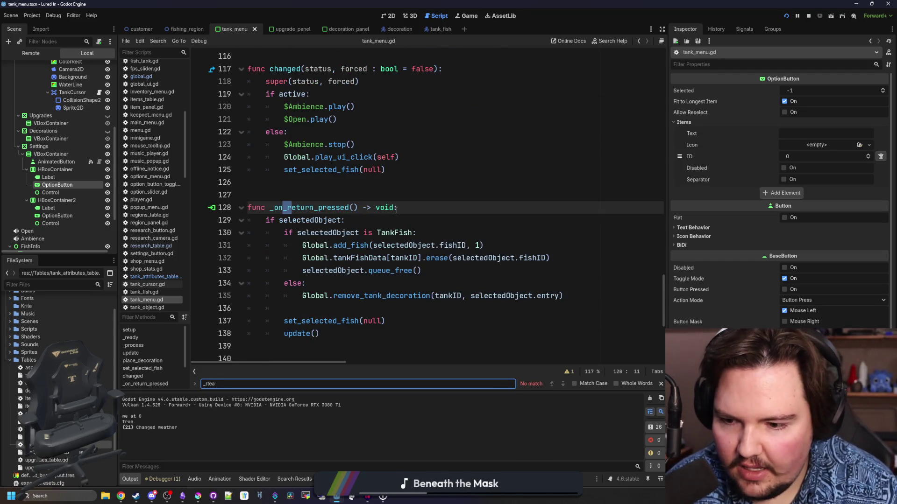
{"action": "left_click", "coordinate": [396, 244]}
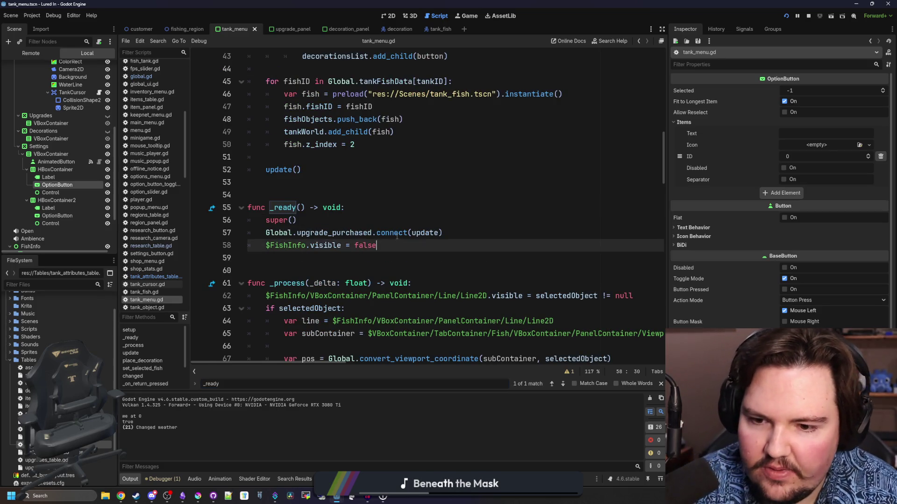
{"action": "key", "text": "Return"}
{"action": "key", "text": "Return"}
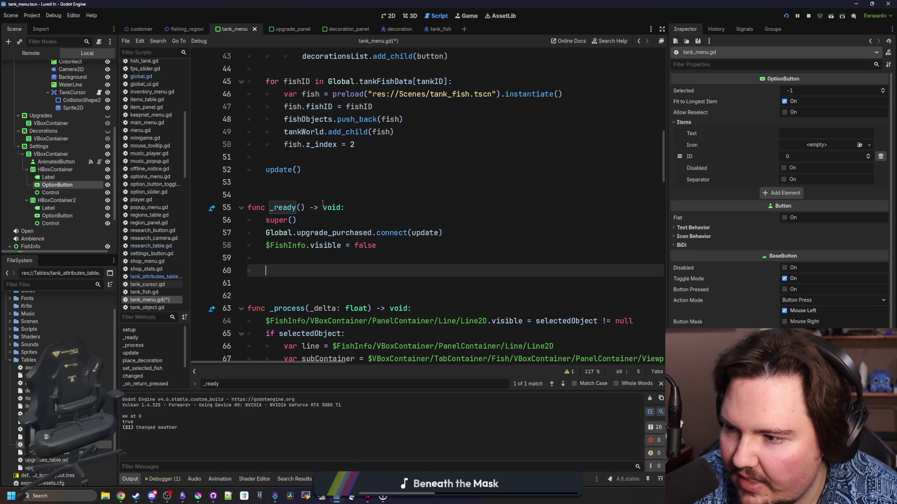
{"action": "scroll", "coordinate": [323, 204], "scroll_direction": "down", "scroll_amount": 1}
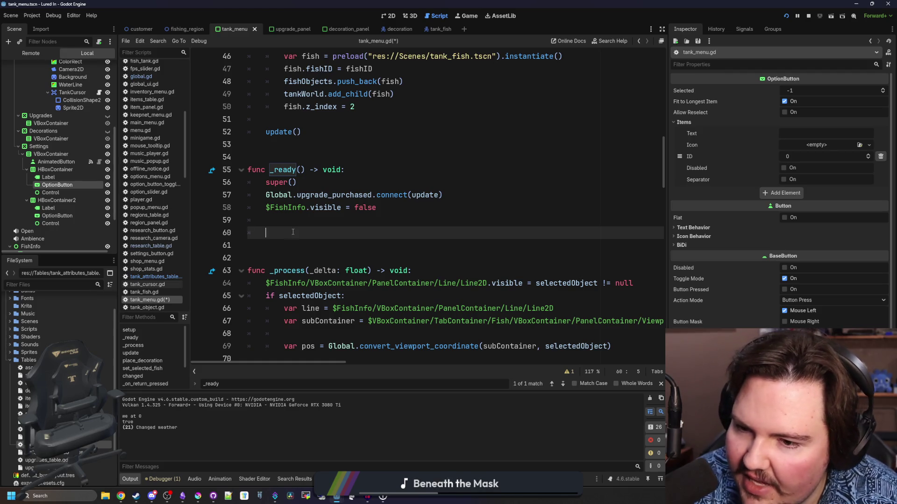
{"action": "left_click_drag", "start_coordinate": [56, 185], "coordinate": [267, 237]}
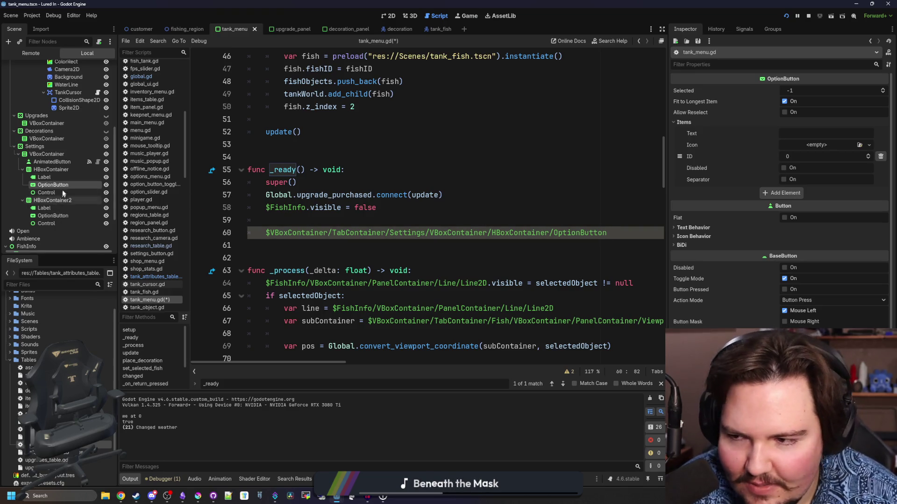
{"action": "left_click", "coordinate": [388, 16]}
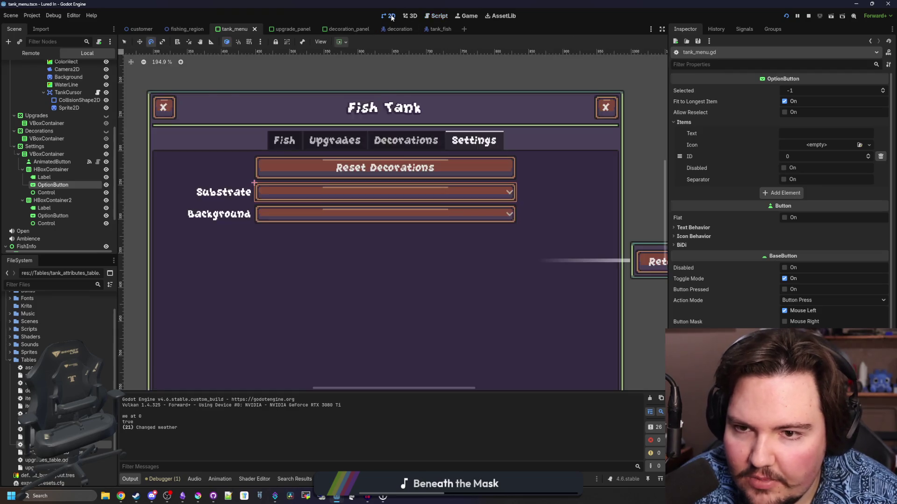
Rename the Substrate option button node to SubstrateSetting.
{"action": "left_click", "coordinate": [45, 177]}
{"action": "left_click", "coordinate": [65, 185]}
{"action": "double_click", "coordinate": [53, 185]}
{"action": "type", "text": "S"}
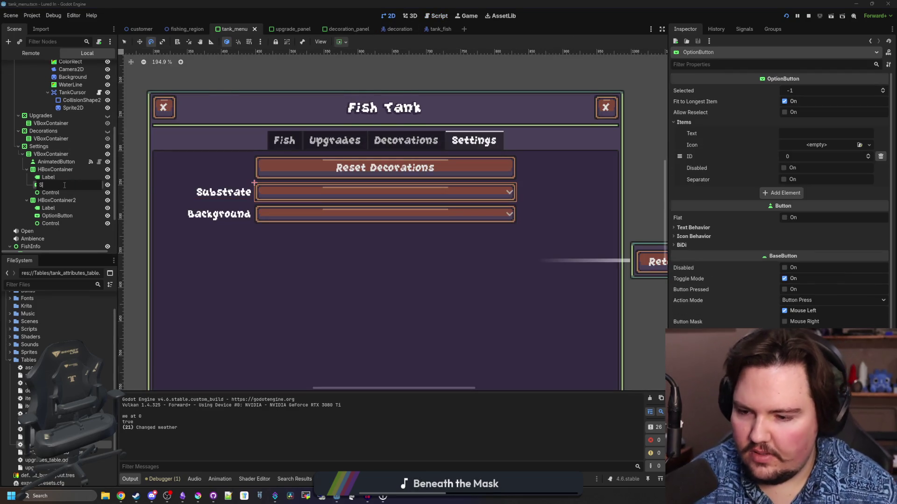
{"action": "type", "text": "ubstrateSetting"}
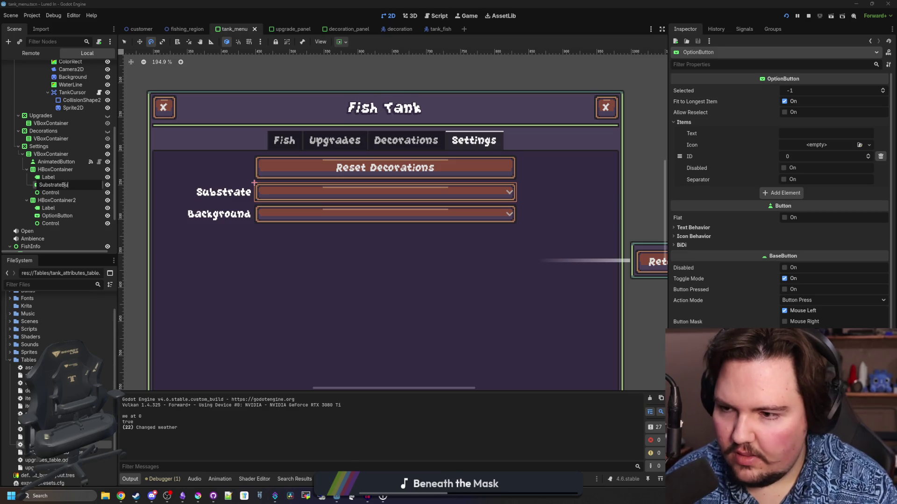
{"action": "key", "text": "Return"}
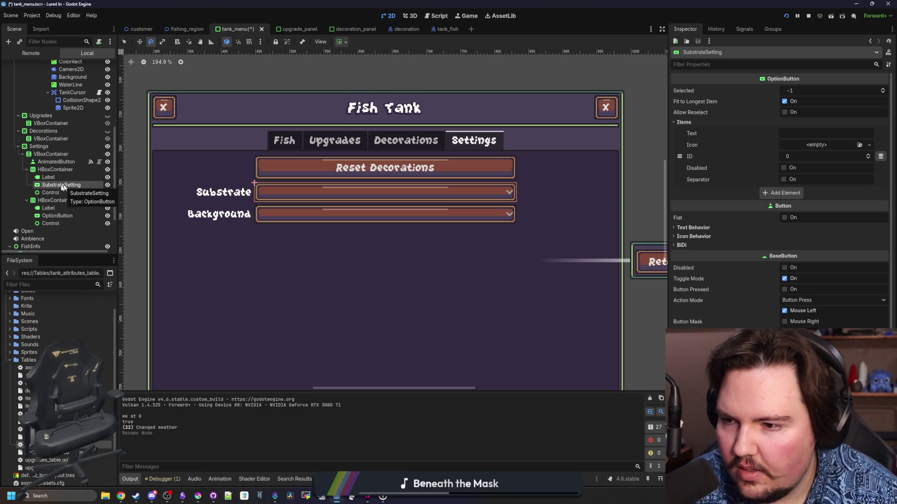
Rename the Background option button node to BackgroundSetting and return to tank_menu.gd.
{"action": "double_click", "coordinate": [80, 216]}
{"action": "type", "text": "BackgroundS"}
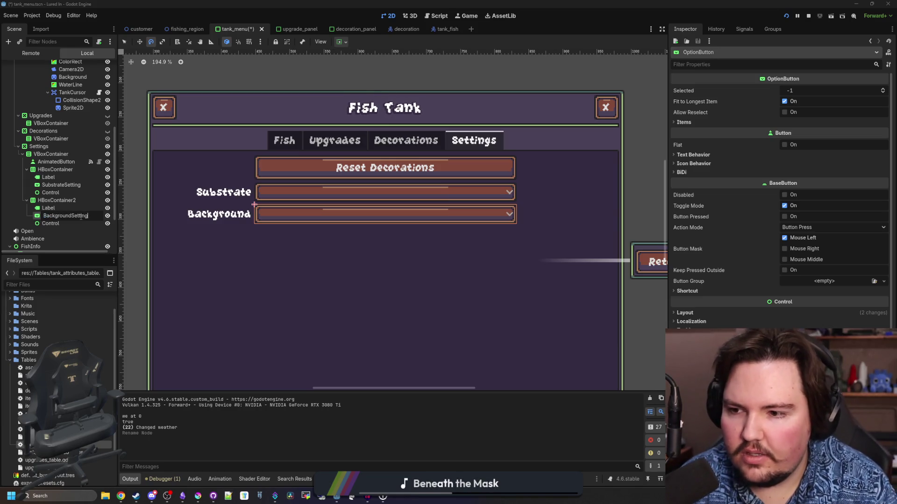
{"action": "type", "text": "etting"}
{"action": "key", "text": "Return"}
{"action": "scroll", "coordinate": [97, 89], "scroll_direction": "up", "scroll_amount": 5}
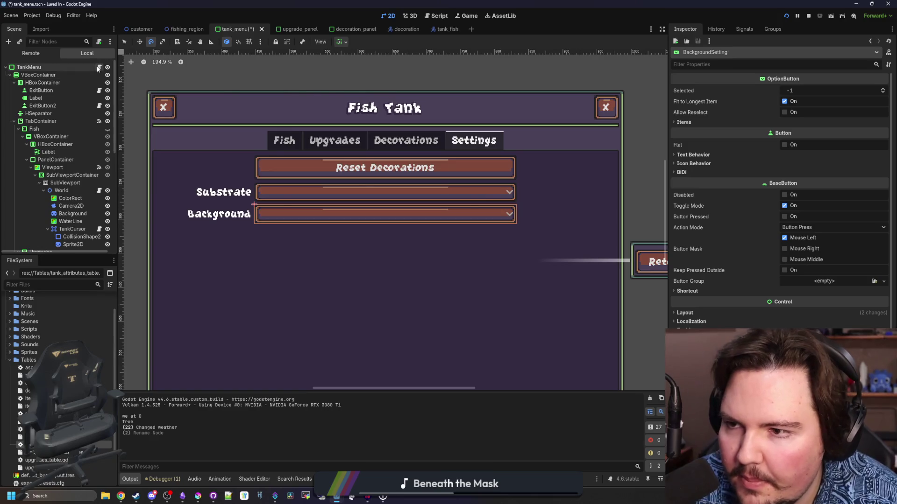
{"action": "left_click", "coordinate": [99, 67]}
{"action": "double_click", "coordinate": [583, 233]}
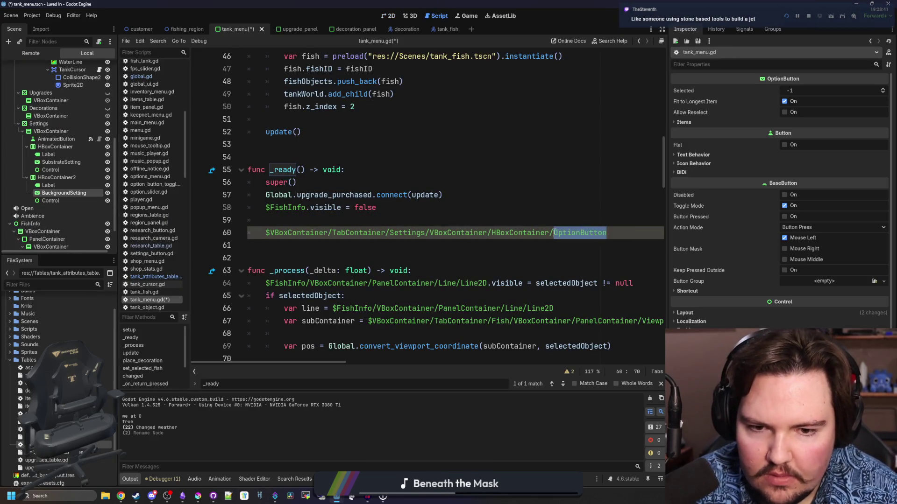
Declare var substrateButton in _ready, assigned the SubstrateSetting node path.
{"action": "type", "text": "Sub"}
{"action": "key", "text": "Return"}
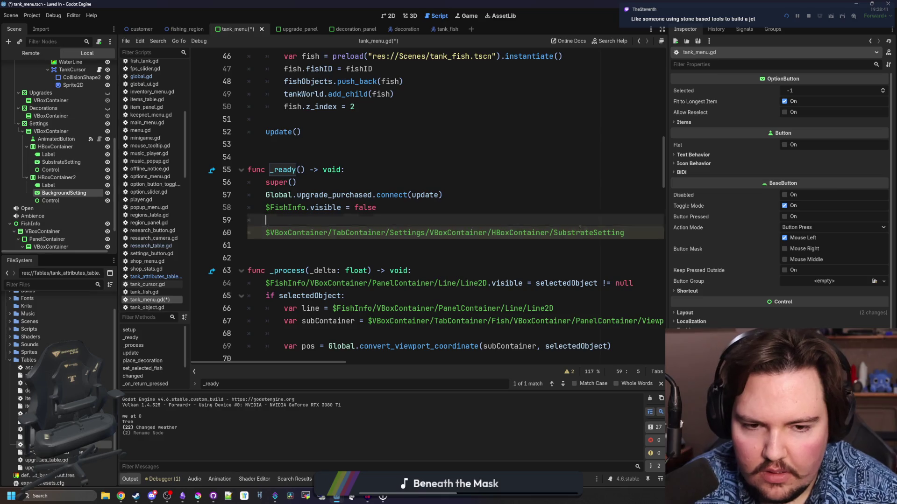
{"action": "left_click", "coordinate": [545, 216]}
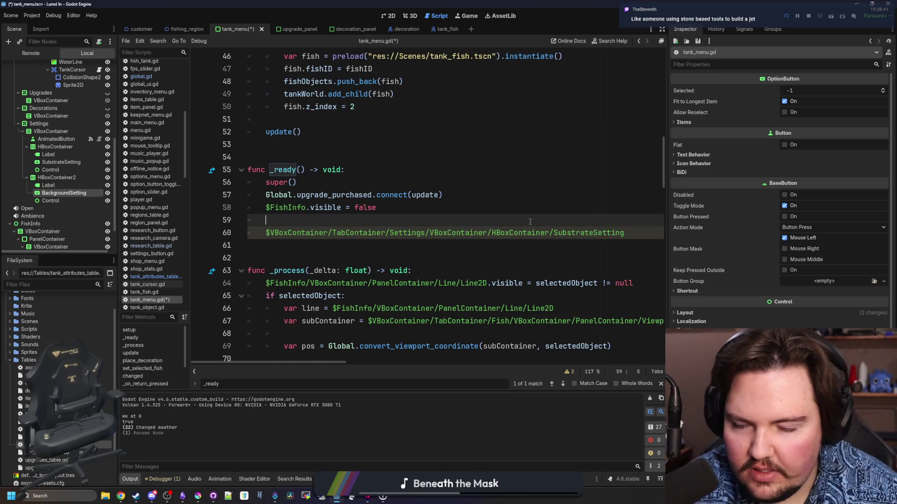
{"action": "key", "text": "Return"}
{"action": "key", "text": "Return"}
{"action": "key", "text": "Up"}
{"action": "type", "text": "var s"}
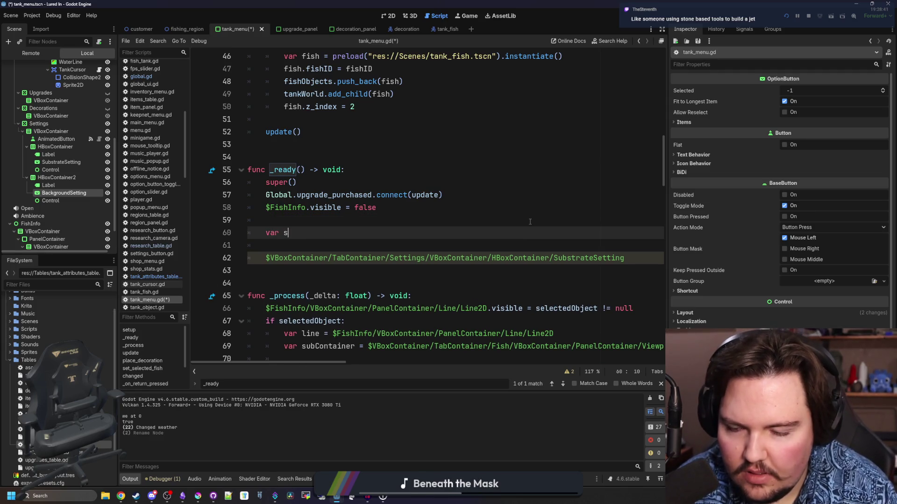
{"action": "type", "text": "ubstrate"}
{"action": "key", "text": "BackSpace"}
{"action": "key", "text": "BackSpace"}
{"action": "key", "text": "BackSpace"}
{"action": "type", "text": "ateButton = SubstrateSetting"}
{"action": "left_click_drag", "start_coordinate": [639, 260], "coordinate": [266, 258]}
{"action": "key", "text": "ctrl+x"}
{"action": "double_click", "coordinate": [398, 233]}
{"action": "key", "text": "ctrl+v"}
Add var backgroundButton assigned the BackgroundSetting node path dragged from the Scene dock.
{"action": "left_click", "coordinate": [379, 218]}
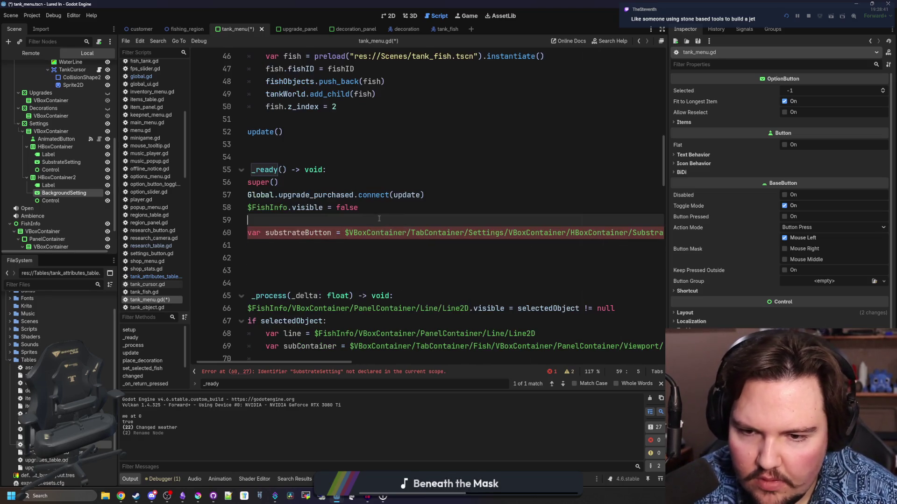
{"action": "left_click", "coordinate": [285, 248]}
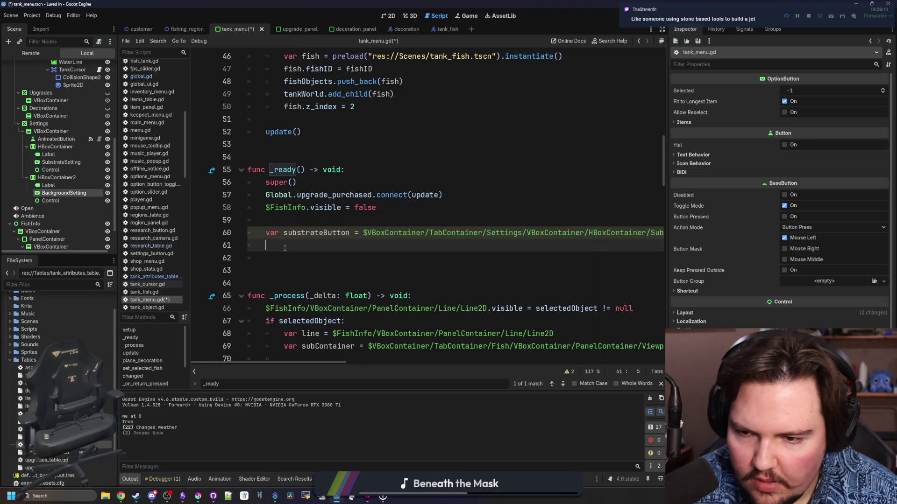
{"action": "type", "text": "var backgroundButton ="}
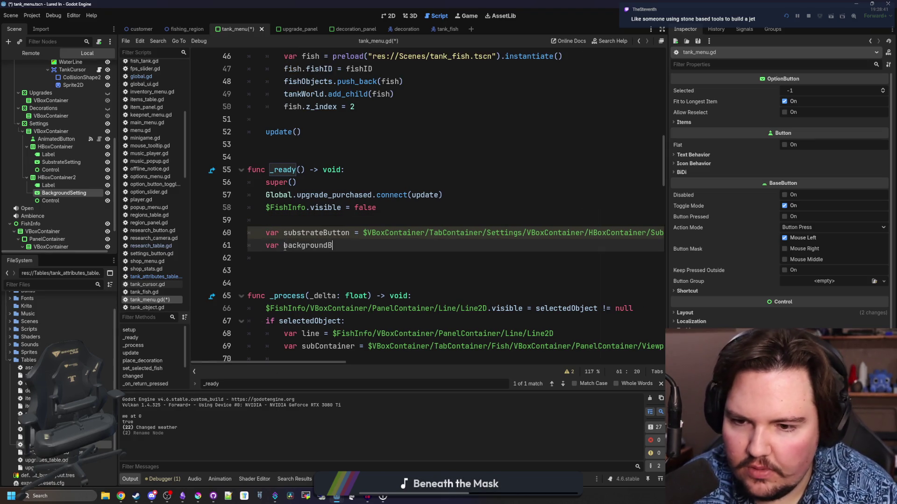
{"action": "left_click_drag", "start_coordinate": [79, 195], "coordinate": [462, 244]}
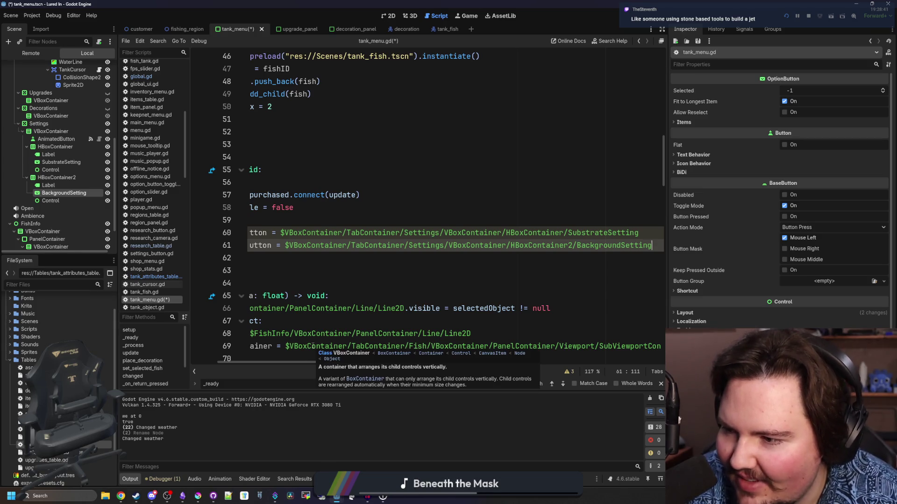
{"action": "left_click_drag", "start_coordinate": [317, 363], "coordinate": [292, 363]}
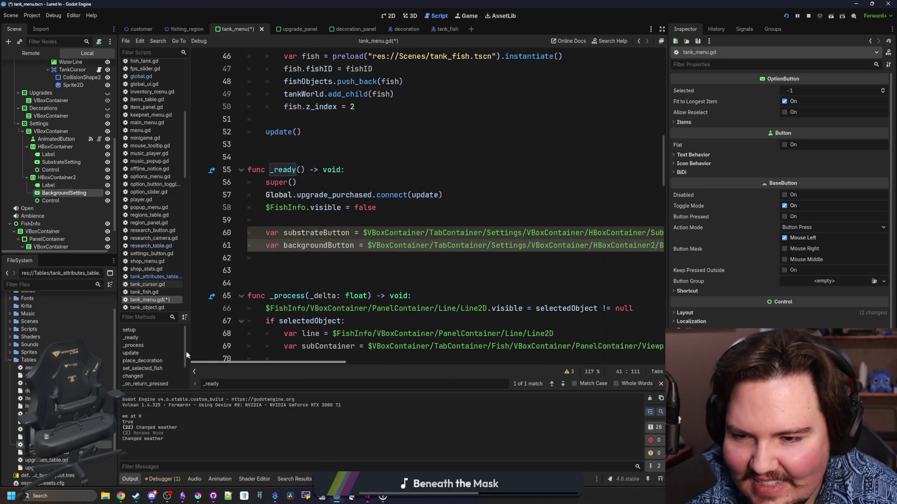
{"action": "left_click", "coordinate": [320, 258]}
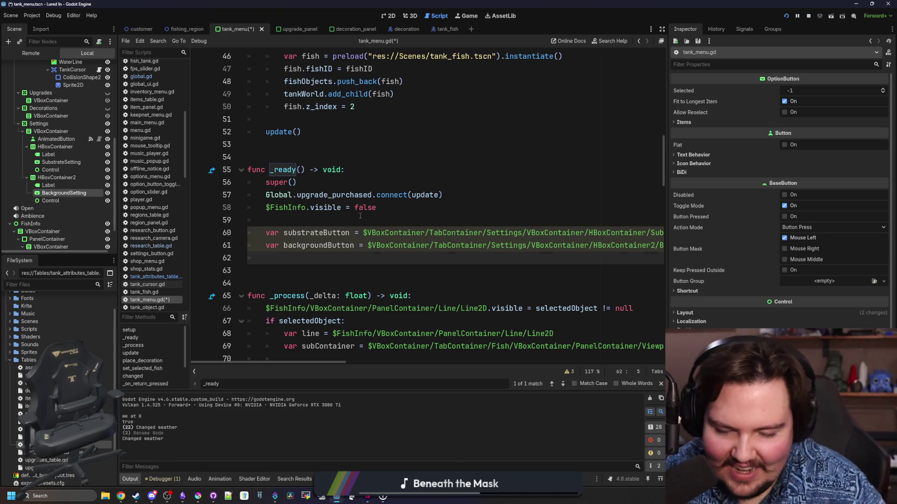
{"action": "key", "text": "Return"}
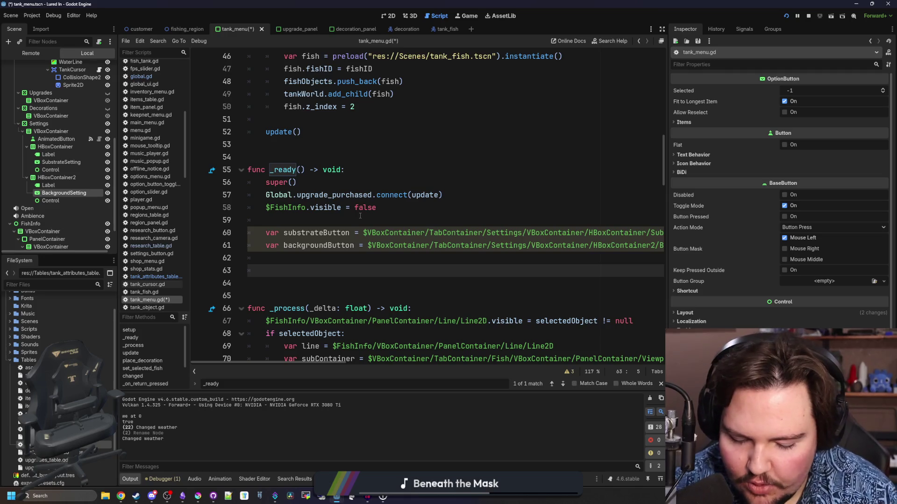
{"action": "scroll", "coordinate": [360, 215], "scroll_direction": "right", "scroll_amount": 3}
{"action": "scroll", "coordinate": [360, 216], "scroll_direction": "left", "scroll_amount": 2}
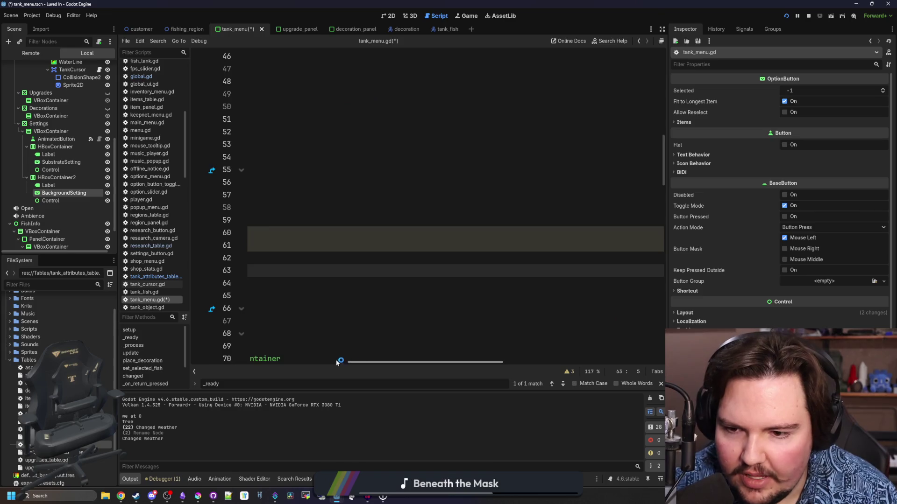
{"action": "scroll", "coordinate": [370, 362], "scroll_direction": "right", "scroll_amount": 3}
{"action": "scroll", "coordinate": [354, 347], "scroll_direction": "down", "scroll_amount": 2}
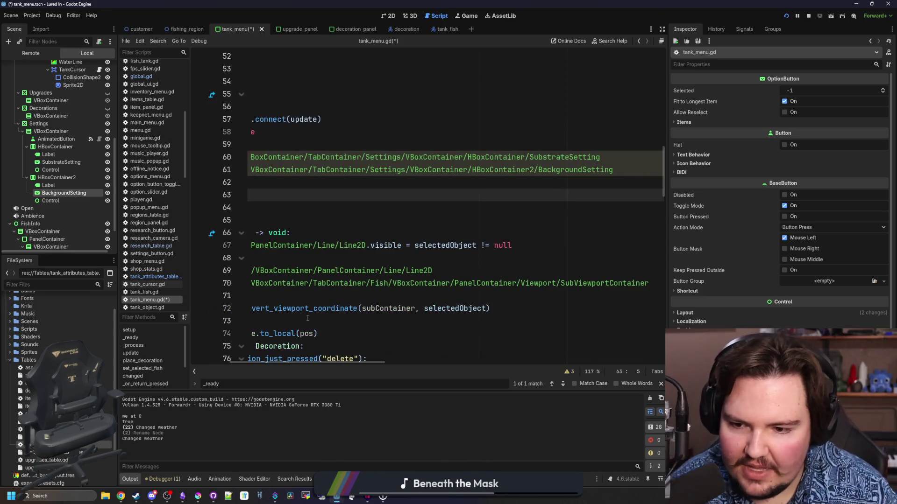
{"action": "scroll", "coordinate": [285, 364], "scroll_direction": "left", "scroll_amount": 3}
{"action": "scroll", "coordinate": [331, 263], "scroll_direction": "up", "scroll_amount": 2}
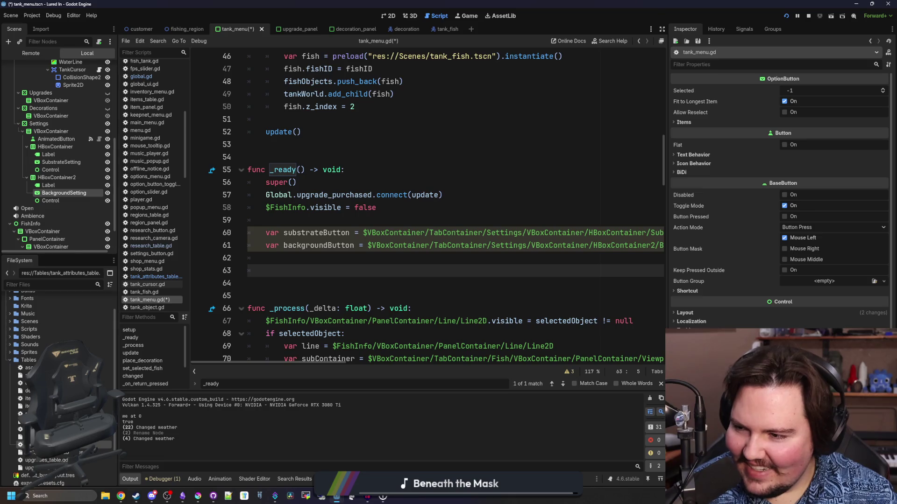
{"action": "left_click", "coordinate": [348, 264]}
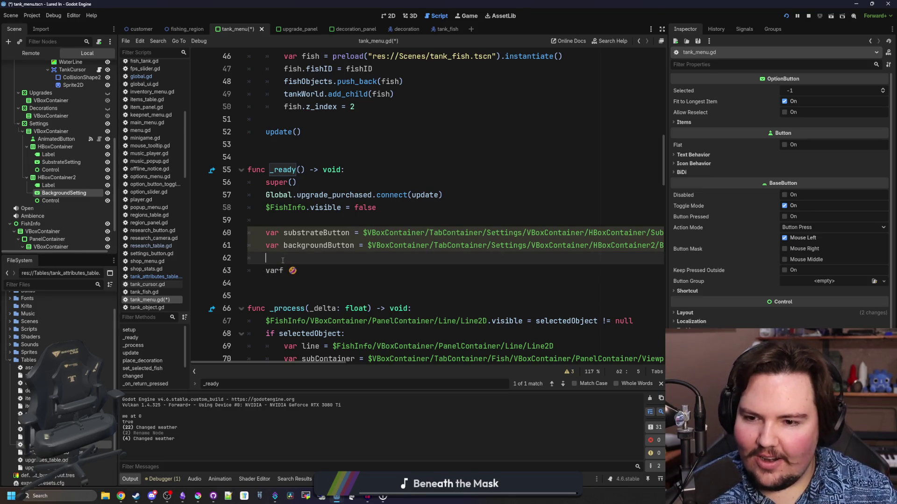
{"action": "left_click", "coordinate": [310, 265]}
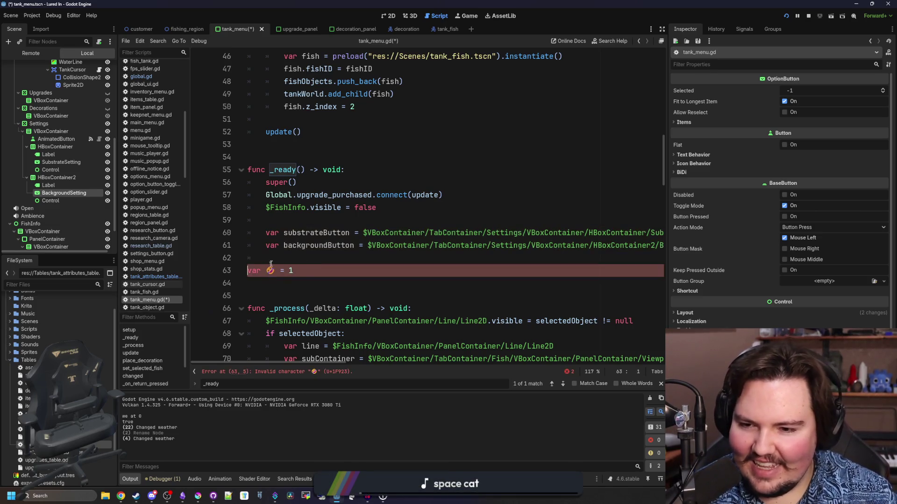
{"action": "left_click", "coordinate": [287, 252]}
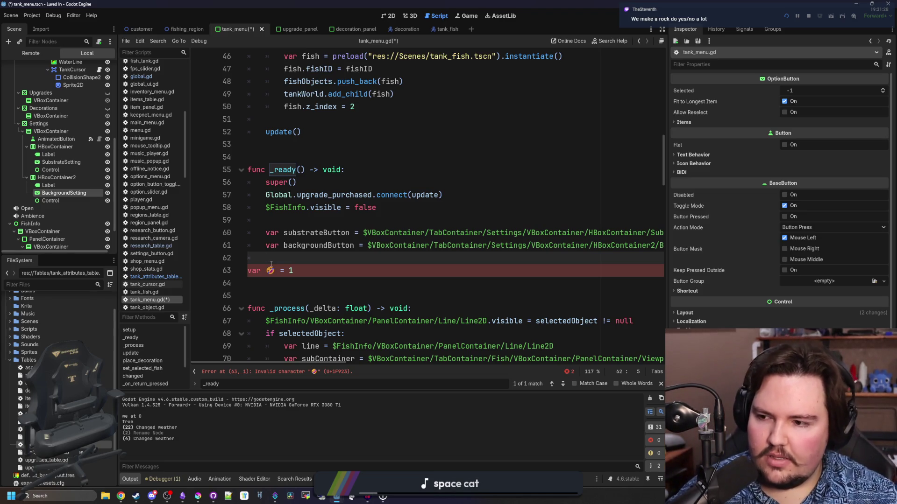
{"action": "triple_click", "coordinate": [300, 271]}
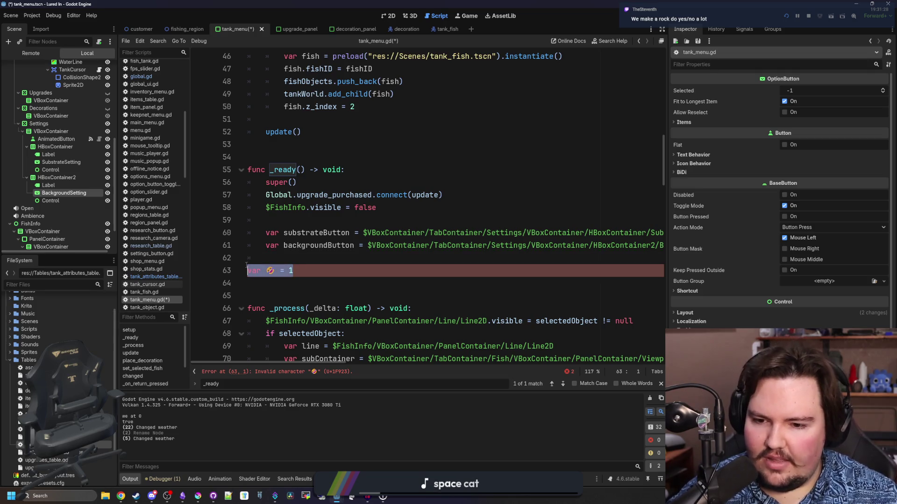
{"action": "scroll", "coordinate": [327, 269], "scroll_direction": "down", "scroll_amount": 2}
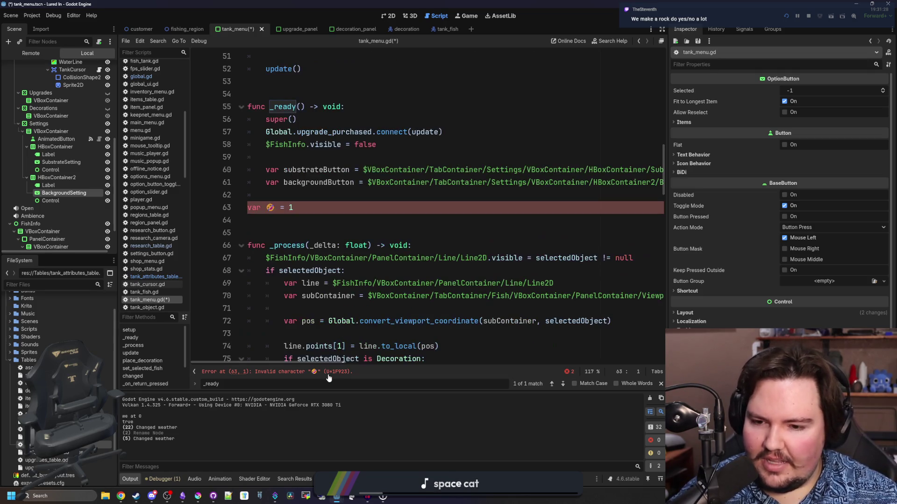
{"action": "scroll", "coordinate": [304, 276], "scroll_direction": "up", "scroll_amount": 1}
{"action": "left_click_drag", "start_coordinate": [298, 245], "coordinate": [247, 245]}
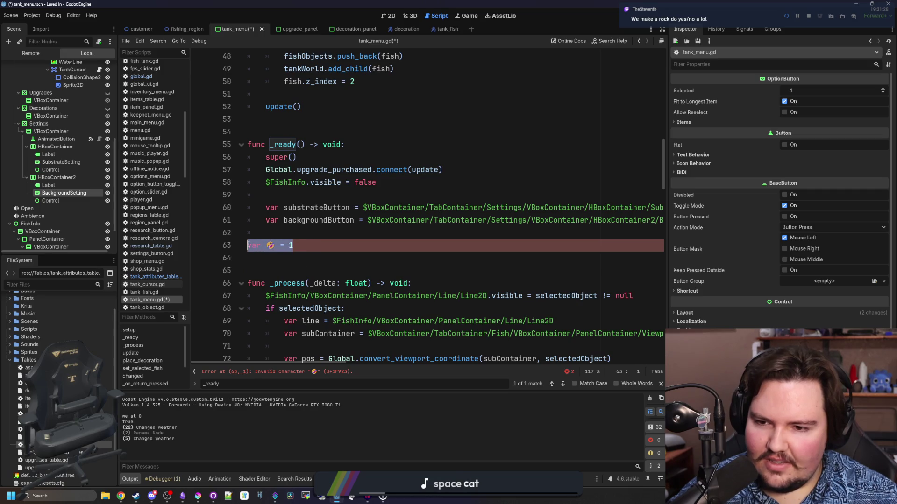
{"action": "left_click", "coordinate": [263, 245]}
{"action": "left_click", "coordinate": [283, 233]}
{"action": "type", "text": "\""}
{"action": "key", "text": "ctrl+v"}
{"action": "left_click_drag", "start_coordinate": [327, 246], "coordinate": [246, 245]}
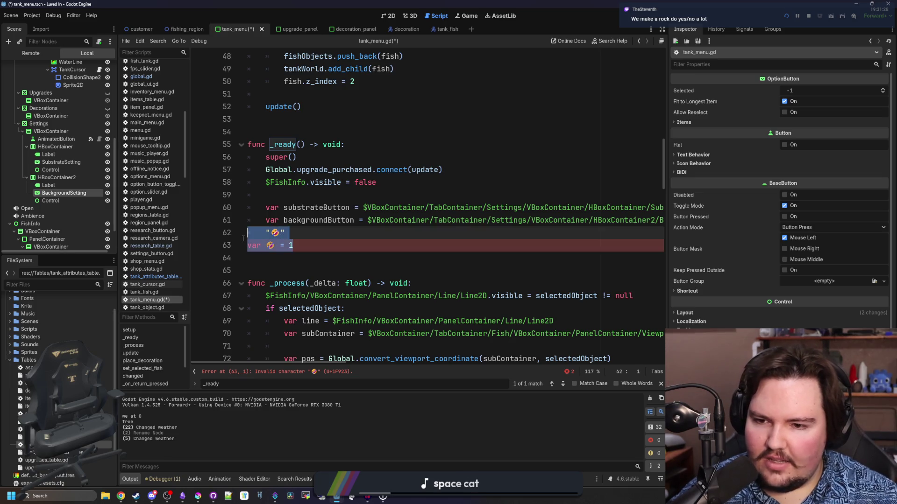
{"action": "key", "text": "BackSpace"}
{"action": "key", "text": "BackSpace"}
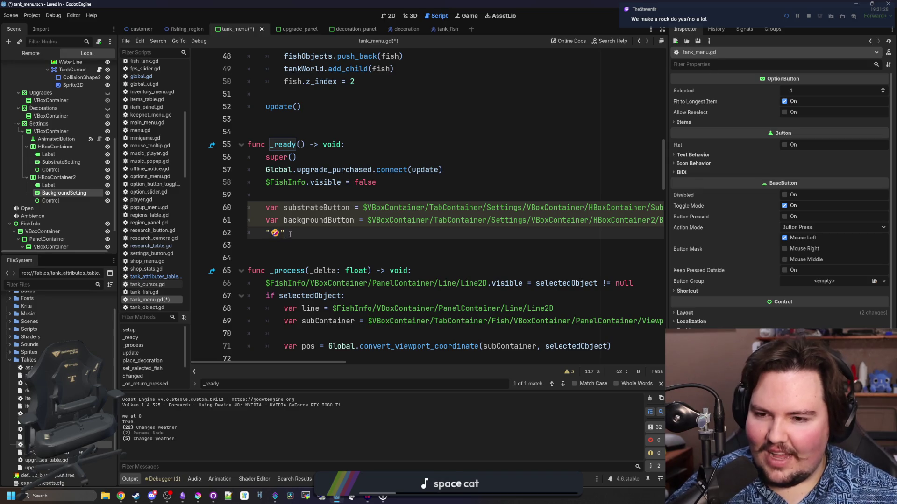
{"action": "left_click_drag", "start_coordinate": [284, 233], "coordinate": [266, 234]}
{"action": "key", "text": "BackSpace"}
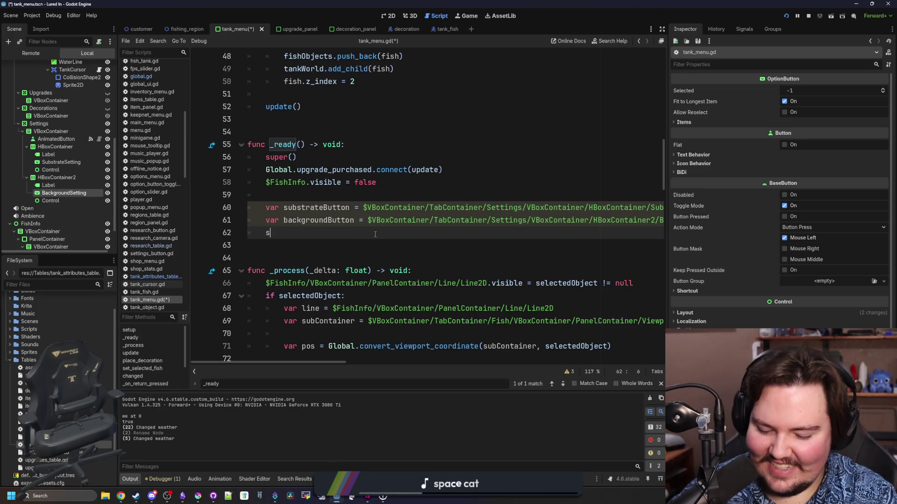
Start a for-loop over a Global attributes table, then comment out the unfinished line.
{"action": "type", "text": "fo"}
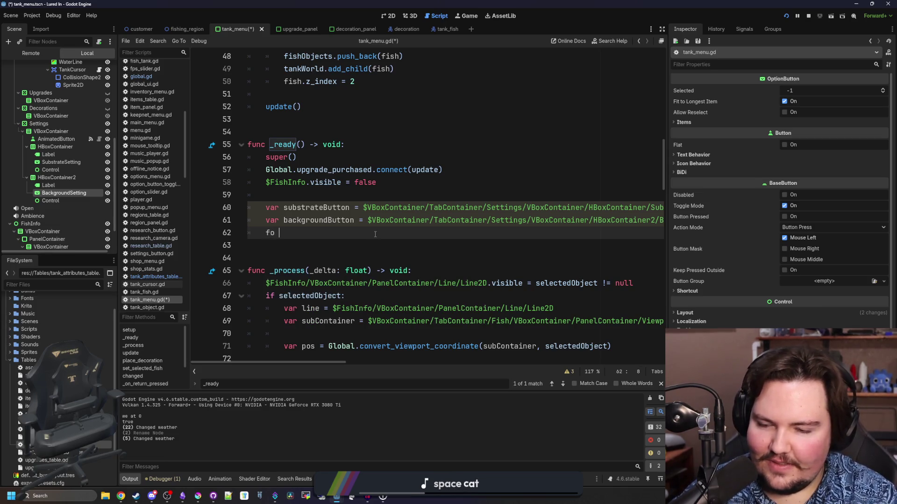
{"action": "type", "text": "r i in Global."}
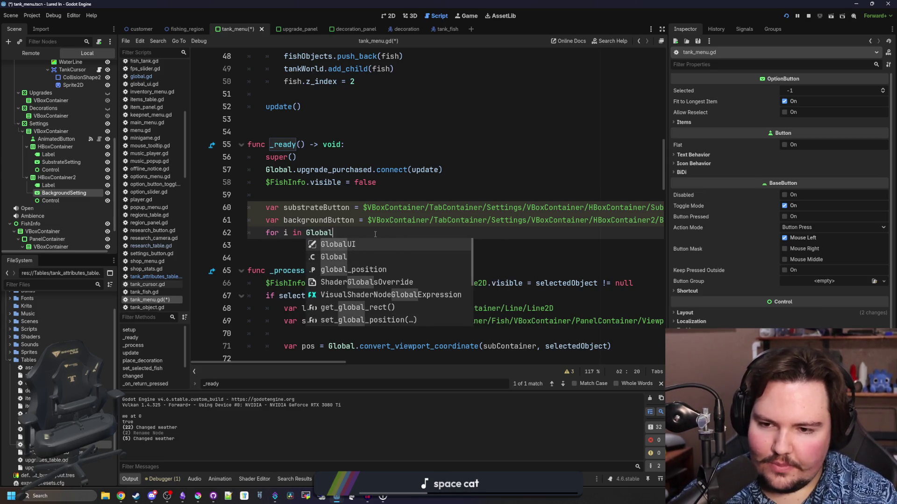
{"action": "key", "text": "BackSpace"}
{"action": "key", "text": "BackSpace"}
{"action": "key", "text": "BackSpace"}
{"action": "key", "text": "BackSpace"}
{"action": "key", "text": "BackSpace"}
{"action": "key", "text": "BackSpace"}
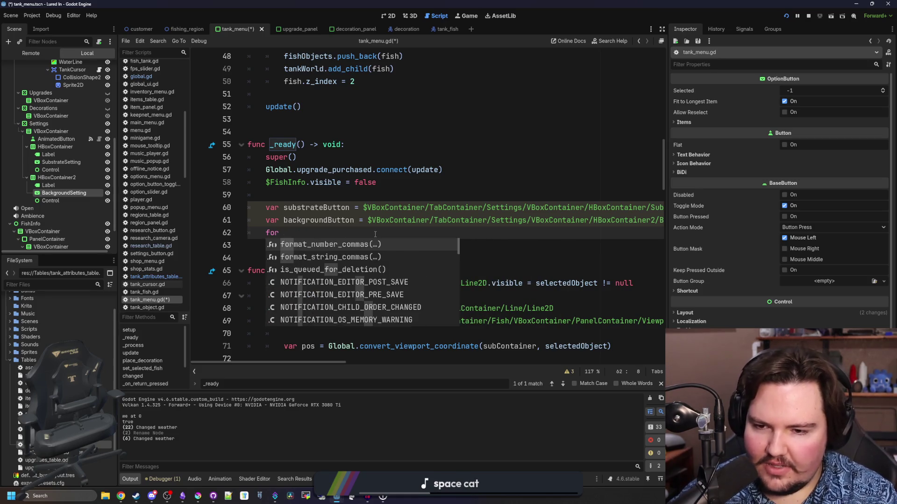
{"action": "type", "text": " entry in Global."}
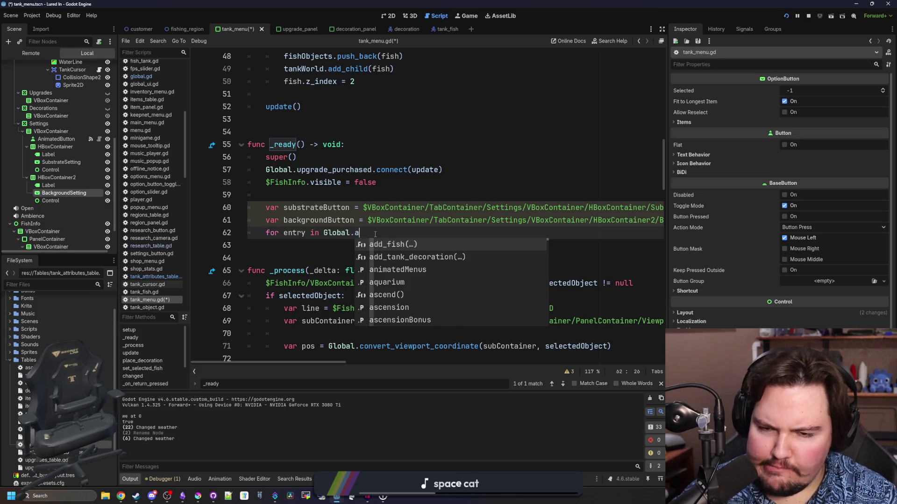
{"action": "type", "text": "att"}
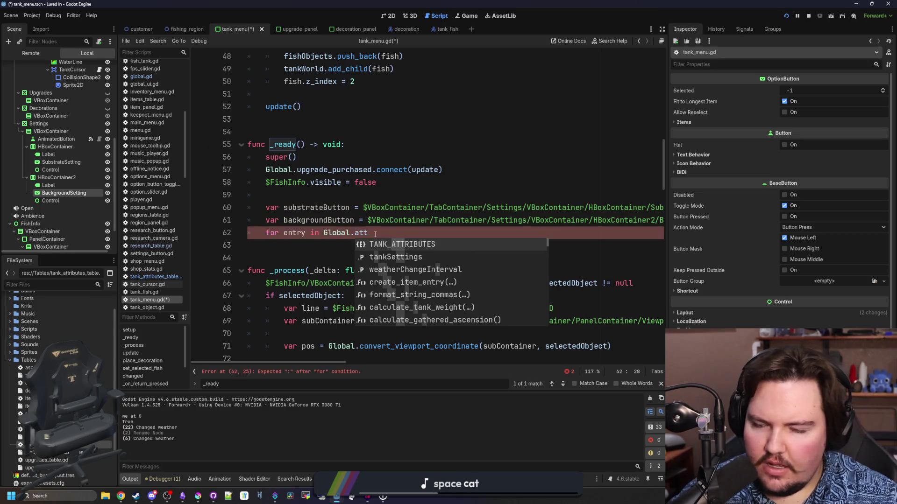
{"action": "key", "text": "Escape"}
{"action": "key", "text": "ctrl+k"}
{"action": "key", "text": "Up"}
{"action": "key", "text": "Up"}
{"action": "key", "text": "Up"}
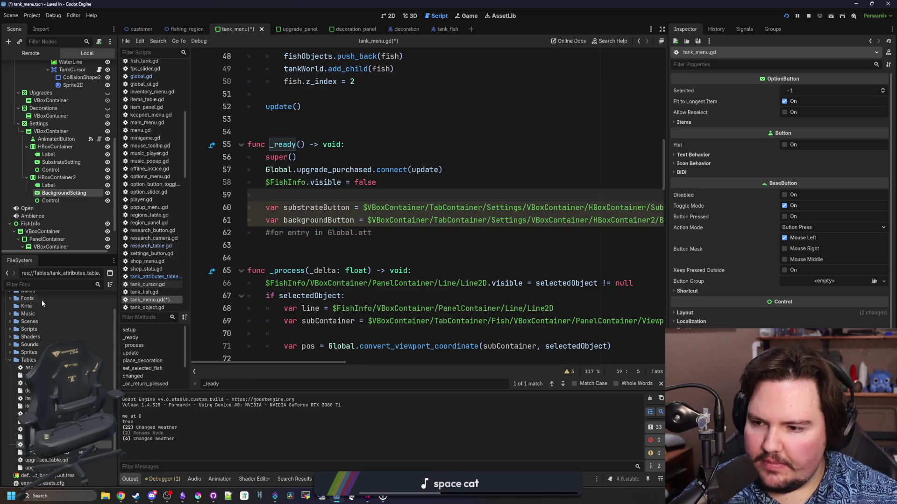
Look over the tank attributes table script and resource, then switch to global.gd.
{"action": "double_click", "coordinate": [28, 452]}
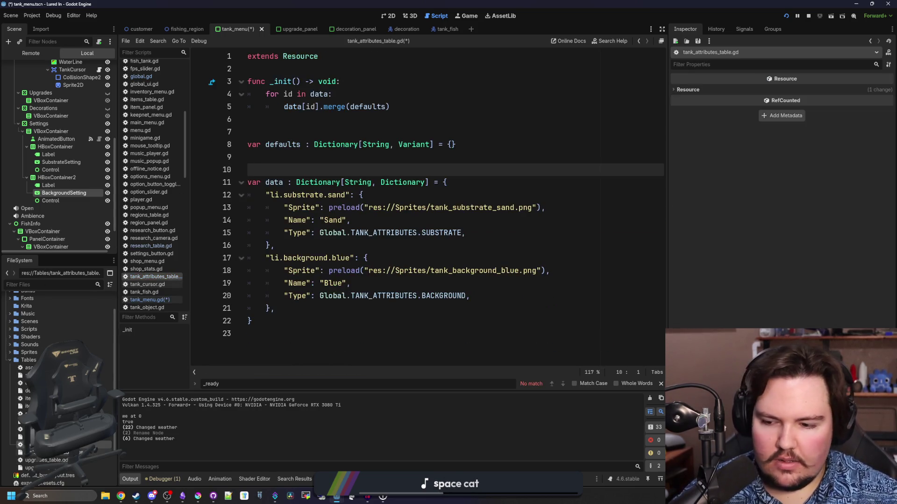
{"action": "left_click", "coordinate": [28, 445]}
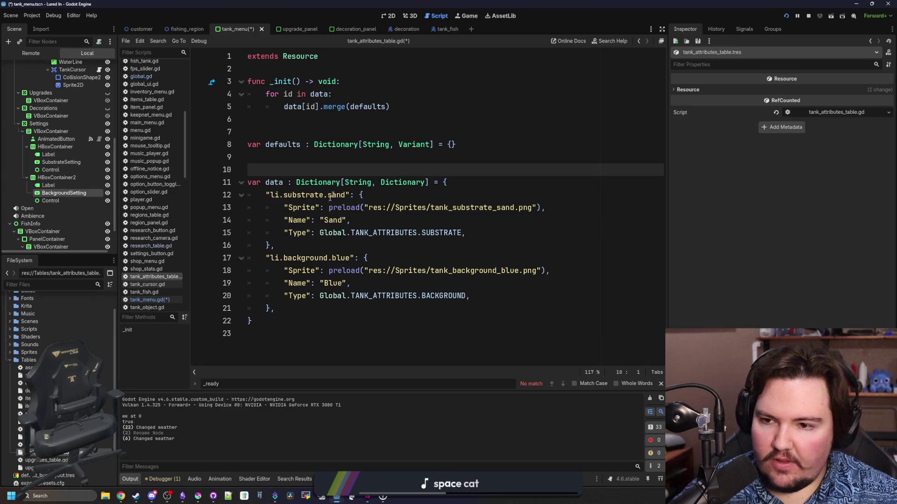
{"action": "left_click", "coordinate": [168, 76]}
{"action": "scroll", "coordinate": [524, 140], "scroll_direction": "up", "scroll_amount": 3}
Paste a copy of the decorationsTable declaration below it and rename it tankAttributesTable.
{"action": "left_click", "coordinate": [524, 136]}
{"action": "left_click", "coordinate": [503, 145]}
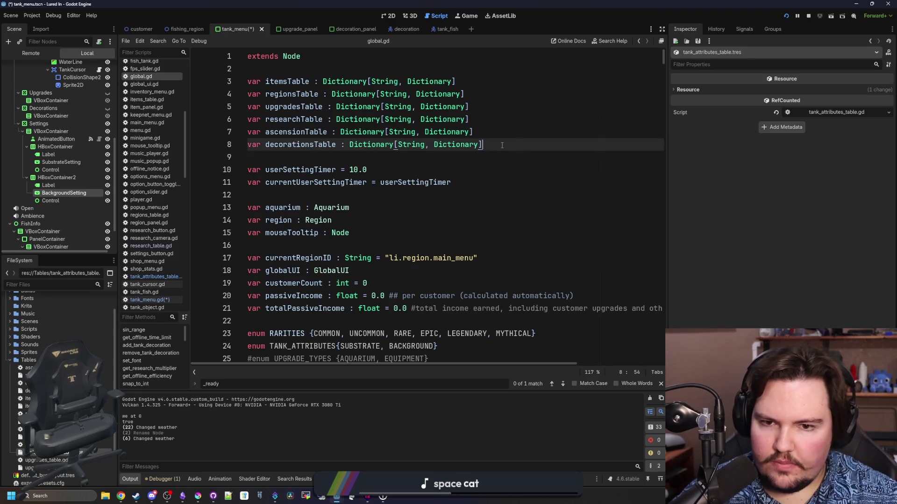
{"action": "key", "text": "Return"}
{"action": "type", "text": "var decorationsTable : Dictionary[String, Dictionary]"}
{"action": "double_click", "coordinate": [323, 157]}
{"action": "type", "text": "tankA"}
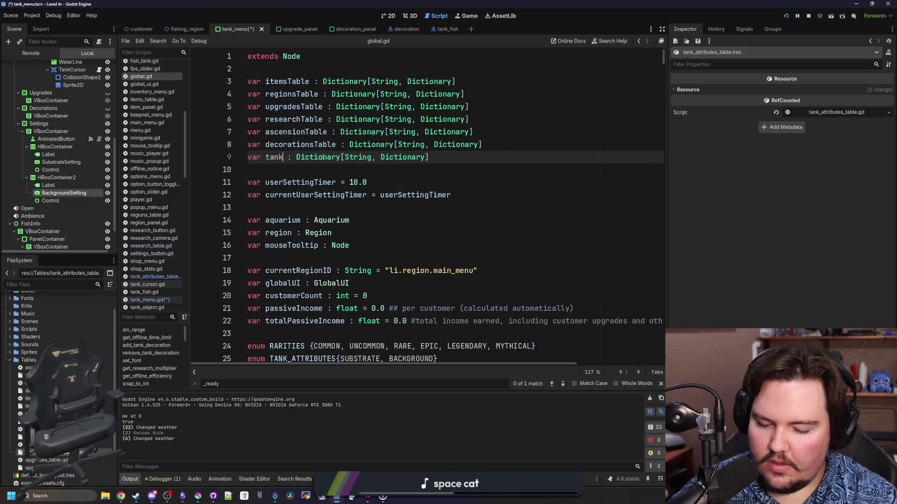
{"action": "type", "text": "ttributes"}
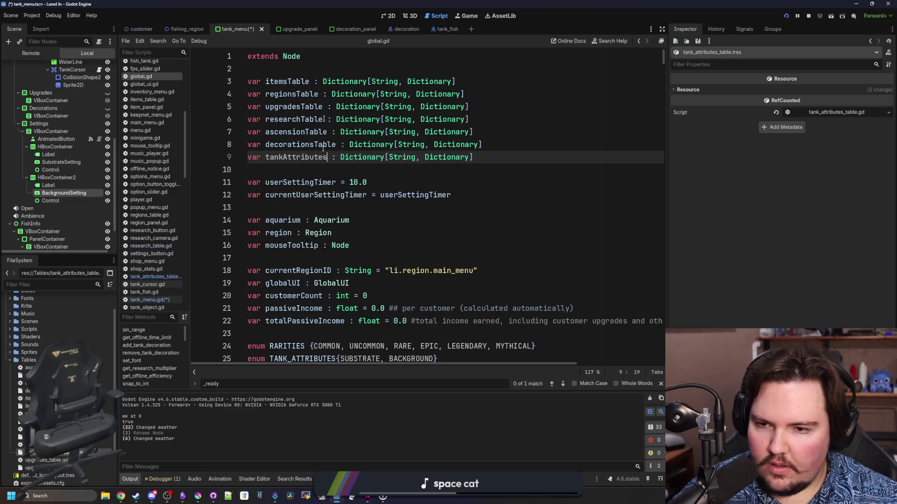
{"action": "type", "text": "Table"}
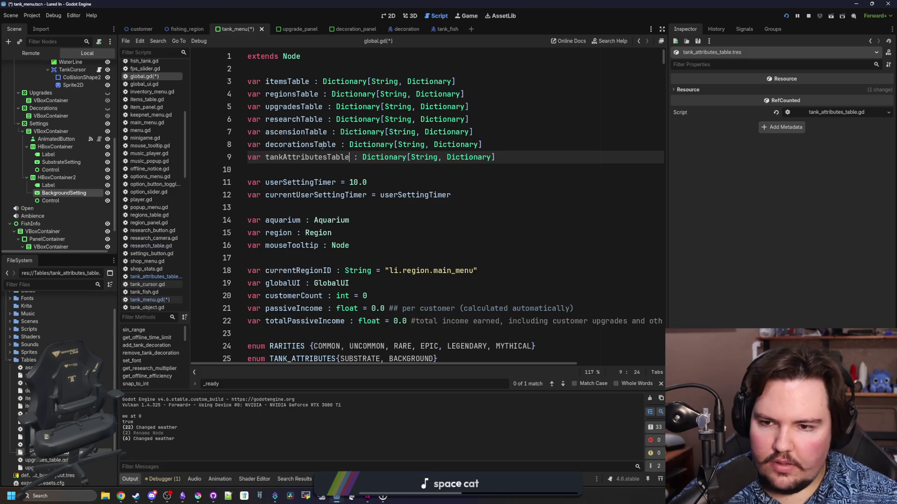
{"action": "double_click", "coordinate": [306, 155]}
{"action": "scroll", "coordinate": [442, 282], "scroll_direction": "down", "scroll_amount": 15}
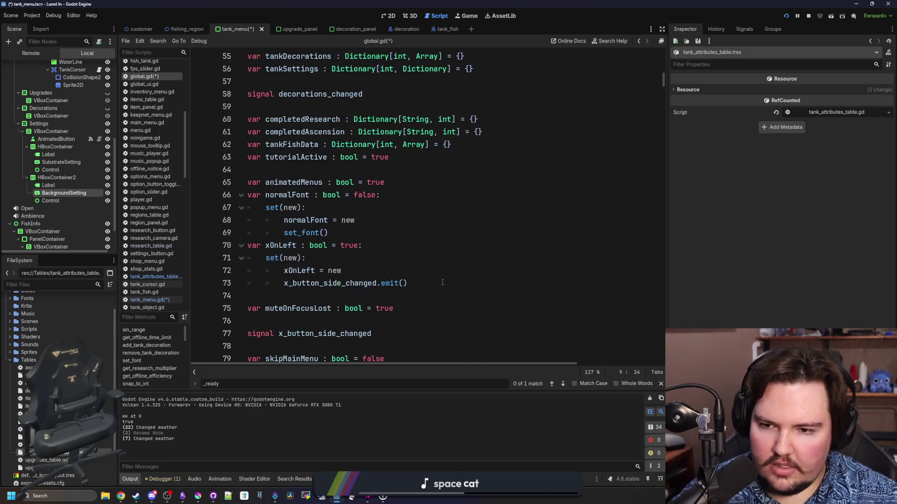
{"action": "scroll", "coordinate": [442, 282], "scroll_direction": "down", "scroll_amount": 16}
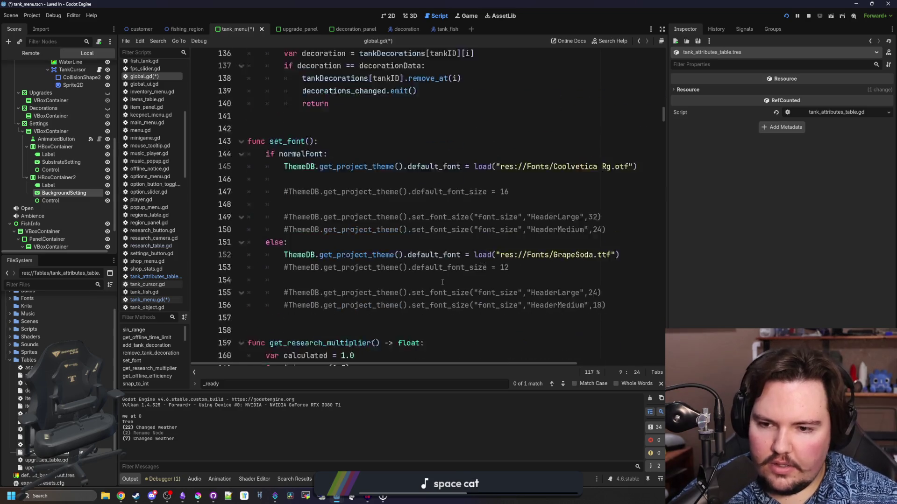
{"action": "scroll", "coordinate": [443, 282], "scroll_direction": "down", "scroll_amount": 8}
{"action": "key", "text": "ctrl+f"}
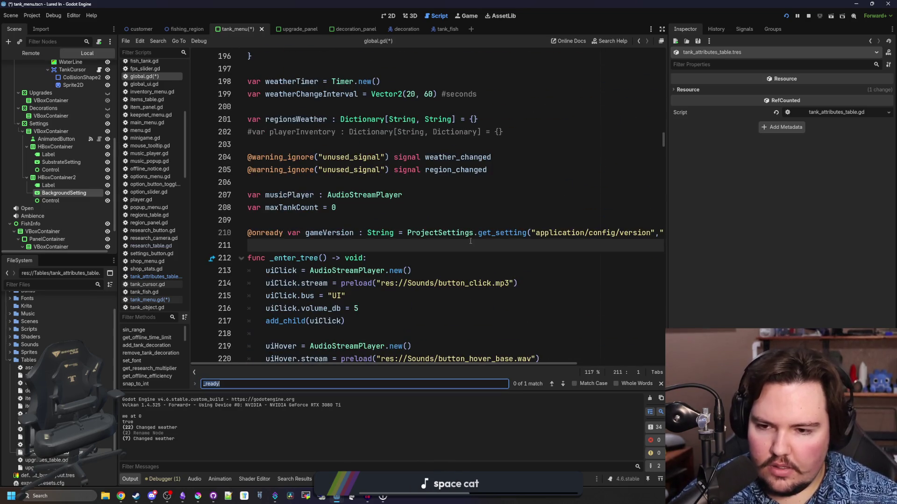
In _ready, add a tankAttributesTable line reusing the decorationsTable preload expression.
{"action": "type", "text": "_ready"}
{"action": "scroll", "coordinate": [537, 236], "scroll_direction": "down", "scroll_amount": 4}
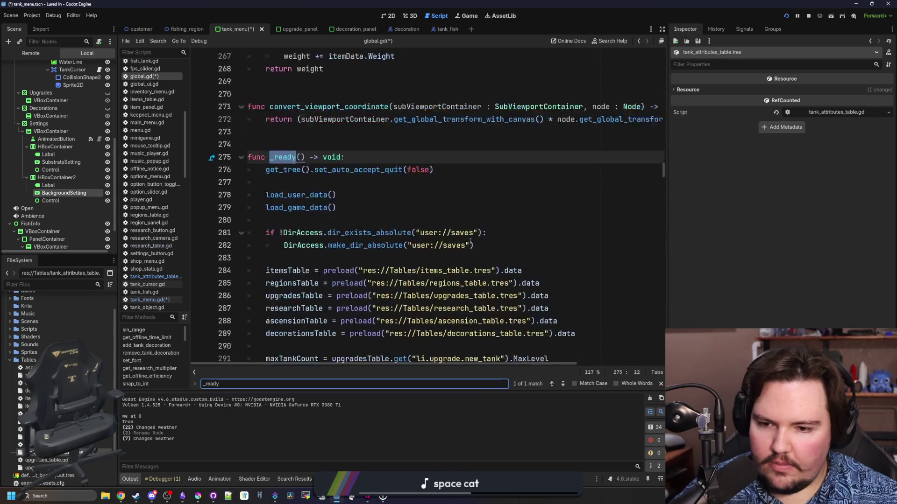
{"action": "left_click", "coordinate": [598, 233]}
{"action": "key", "text": "Return"}
{"action": "type", "text": "tankAttributesTable"}
{"action": "left_click_drag", "start_coordinate": [599, 233], "coordinate": [341, 233]}
{"action": "key", "text": "ctrl+c"}
{"action": "left_click", "coordinate": [362, 246]}
{"action": "key", "text": "ctrl+v"}
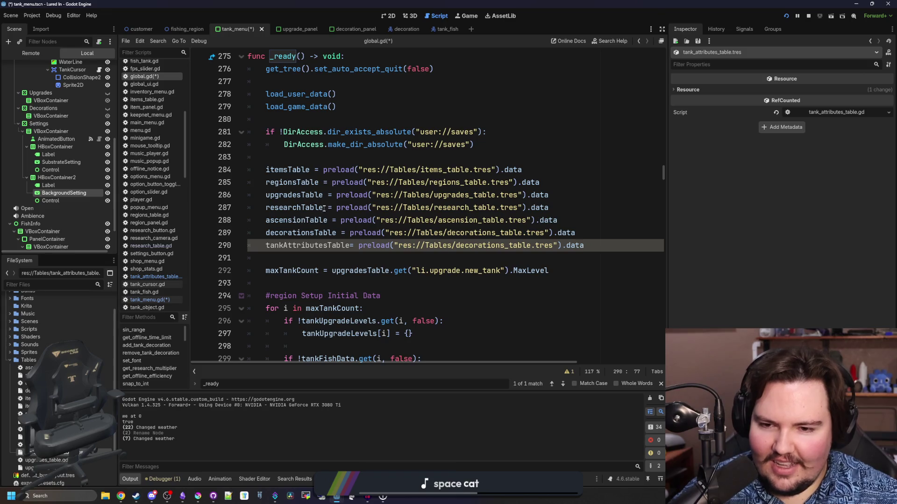
{"action": "left_click", "coordinate": [353, 245]}
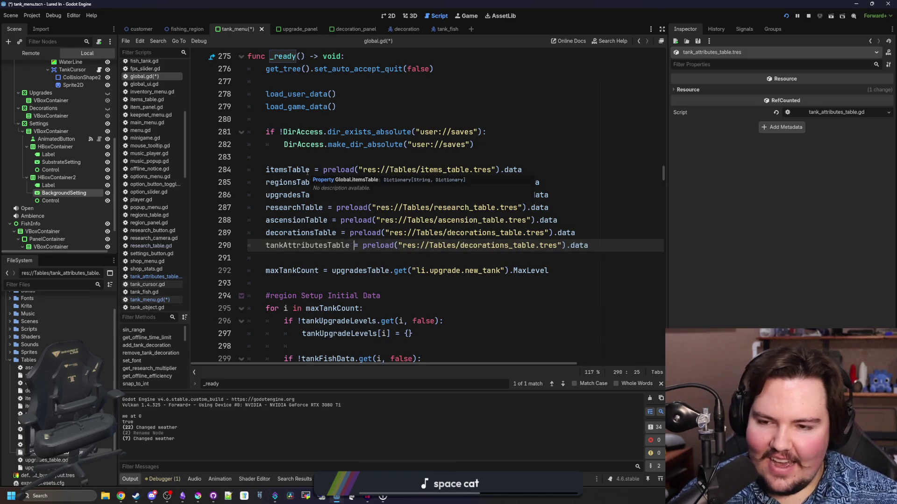
Point the copied preload path to tank_attributes_table.tres and save global.gd.
{"action": "mouse_move", "coordinate": [270, 170]}
{"action": "left_mouse_down"}
{"action": "mouse_move", "coordinate": [549, 208]}
{"action": "mouse_move", "coordinate": [572, 245]}
{"action": "left_mouse_up"}
{"action": "left_click", "coordinate": [538, 245]}
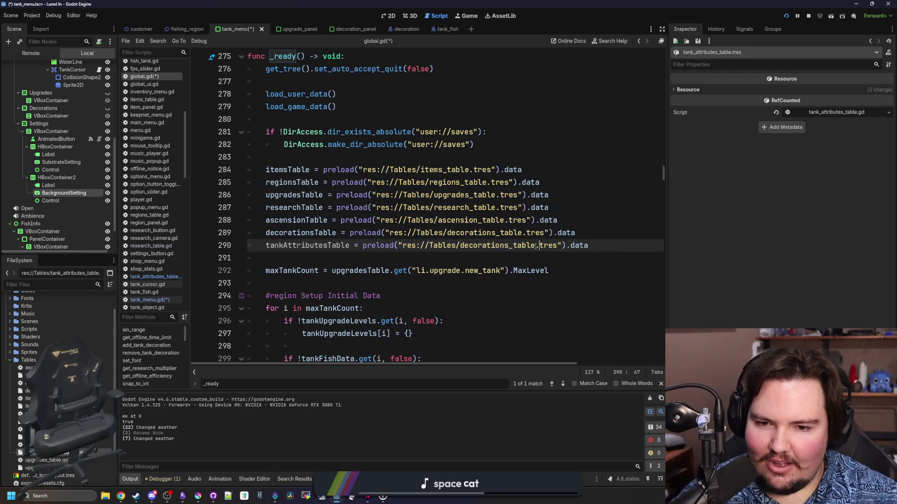
{"action": "left_click", "coordinate": [463, 258]}
{"action": "left_click_drag", "start_coordinate": [535, 245], "coordinate": [461, 245]}
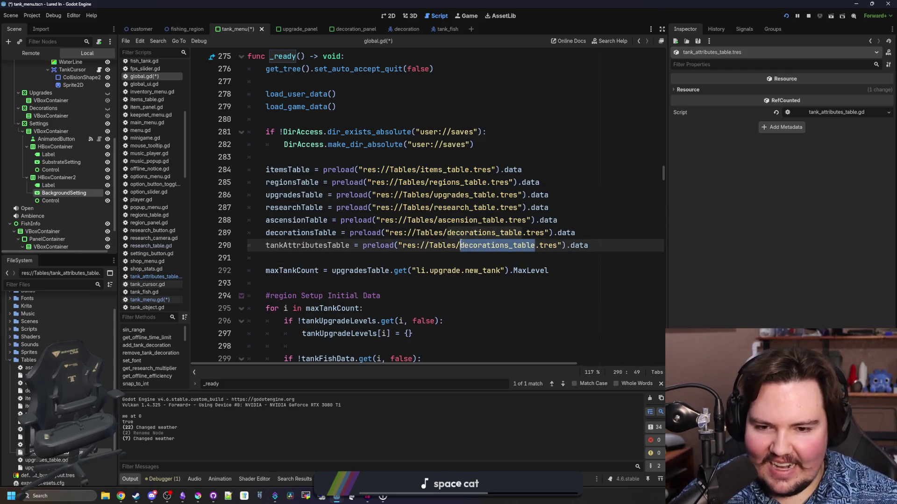
{"action": "type", "text": "tank"}
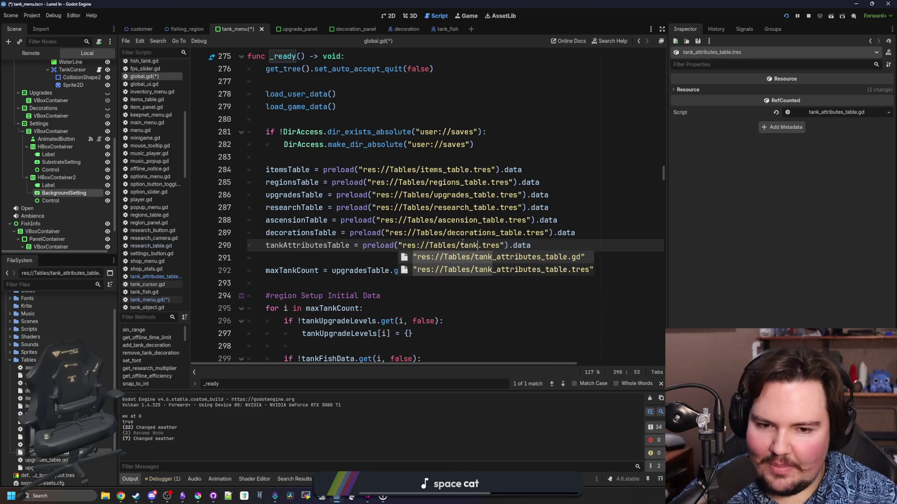
{"action": "key", "text": "Return"}
{"action": "left_click", "coordinate": [380, 259]}
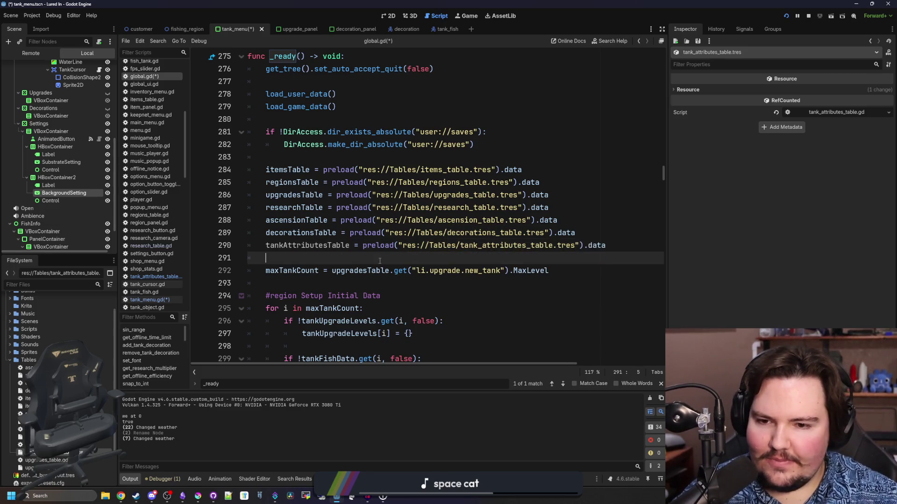
{"action": "key", "text": "ctrl+s"}
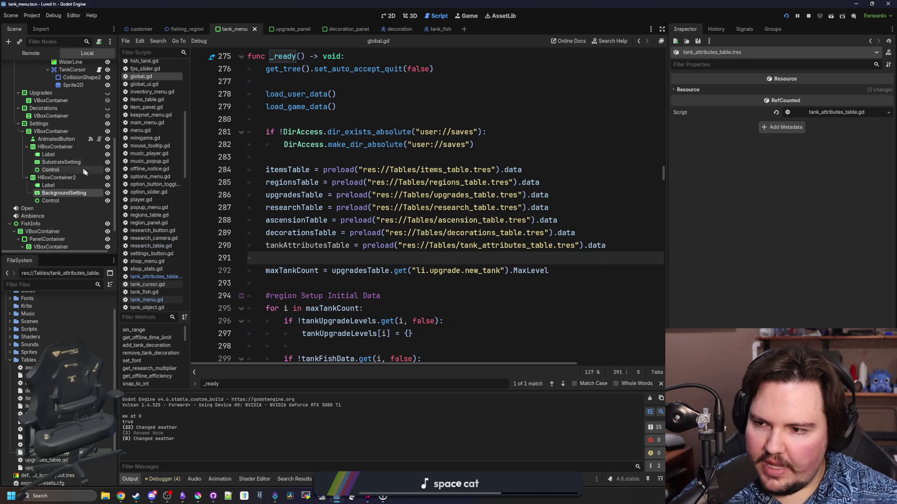
In tank_menu.gd, uncomment the for loop and make it iterate over Global.tankAttributesTable.
{"action": "scroll", "coordinate": [101, 116], "scroll_direction": "up", "scroll_amount": 5}
{"action": "left_click", "coordinate": [99, 67]}
{"action": "scroll", "coordinate": [83, 119], "scroll_direction": "down", "scroll_amount": 5}
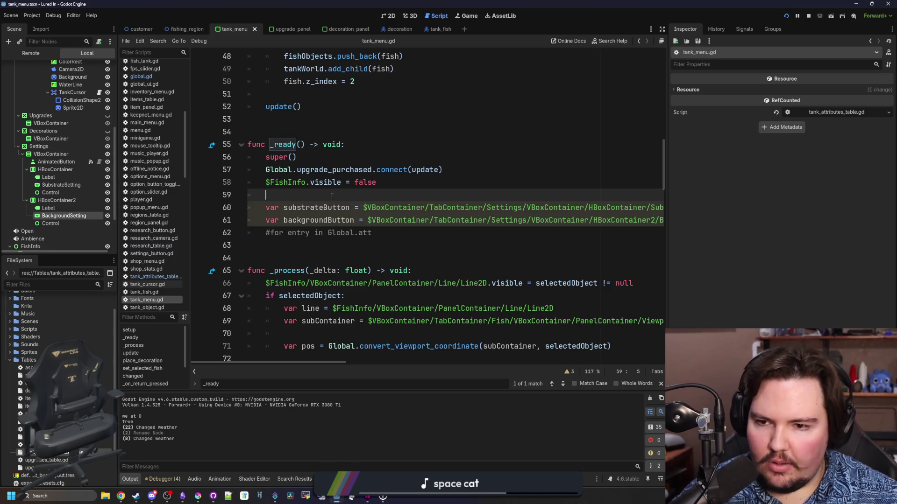
{"action": "left_click", "coordinate": [273, 239]}
{"action": "key", "text": "ctrl+k"}
{"action": "left_click", "coordinate": [413, 237]}
{"action": "key", "text": "BackSpace"}
{"action": "key", "text": "BackSpace"}
{"action": "key", "text": "BackSpace"}
{"action": "type", "text": "tank"}
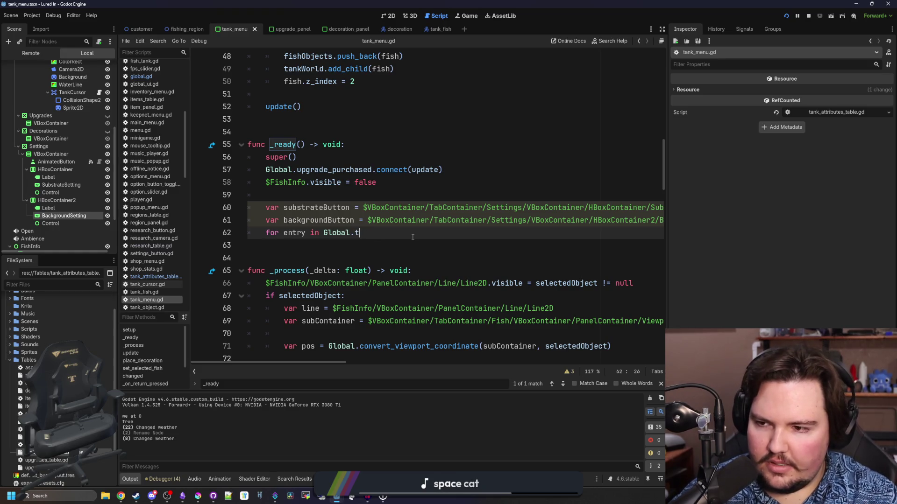
{"action": "key", "text": "Return"}
{"action": "type", "text": ":"}
{"action": "key", "text": "Return"}
Add an if branch testing entry.Type == Global.TANK_ATTRIBUTES.SUBSTRATE.
{"action": "type", "text": "if entry.TYPE"}
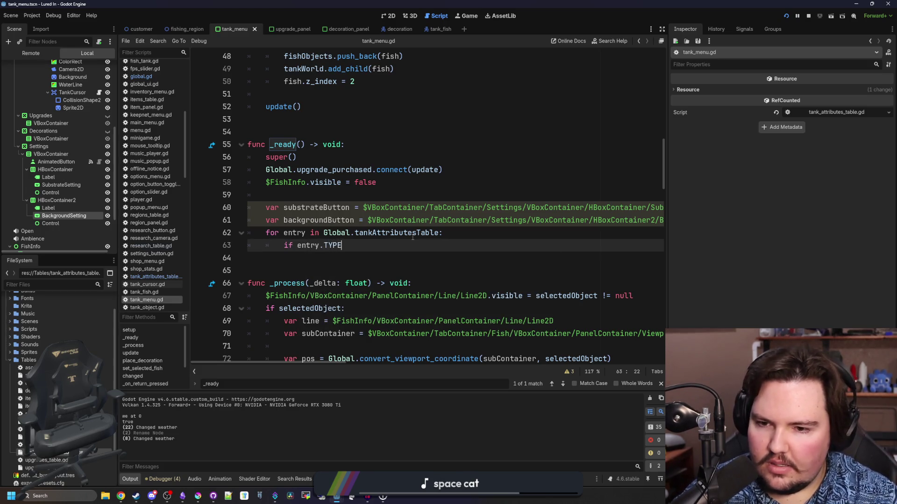
{"action": "type", "text": " == "}
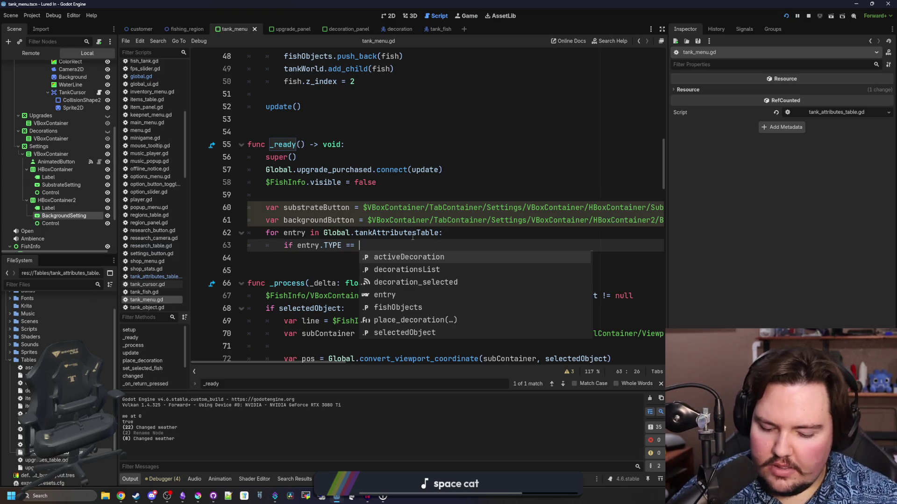
{"action": "type", "text": "gl"}
{"action": "key", "text": "BackSpace"}
{"action": "key", "text": "BackSpace"}
{"action": "key", "text": "BackSpace"}
{"action": "key", "text": "BackSpace"}
{"action": "key", "text": "BackSpace"}
{"action": "type", "text": "ype == Global.TANK"}
{"action": "key", "text": "Return"}
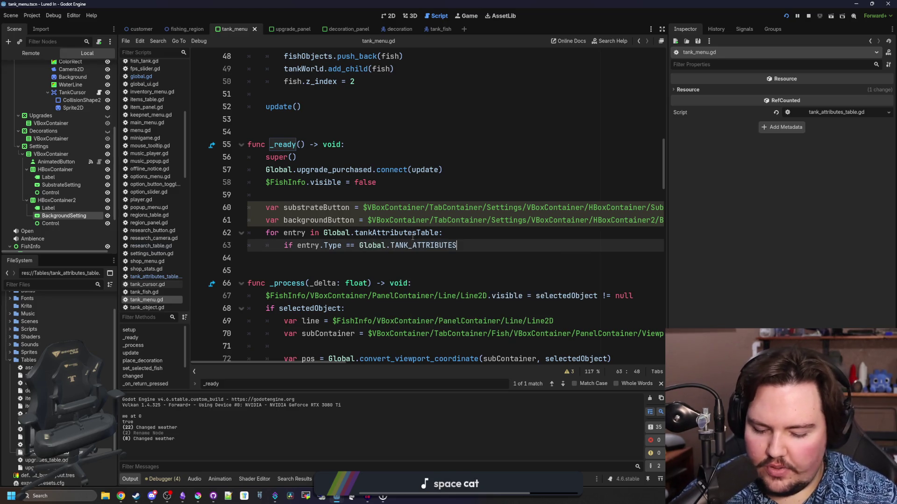
{"action": "type", "text": "."}
{"action": "key", "text": "Return"}
{"action": "type", "text": ":"}
{"action": "key", "text": "Return"}
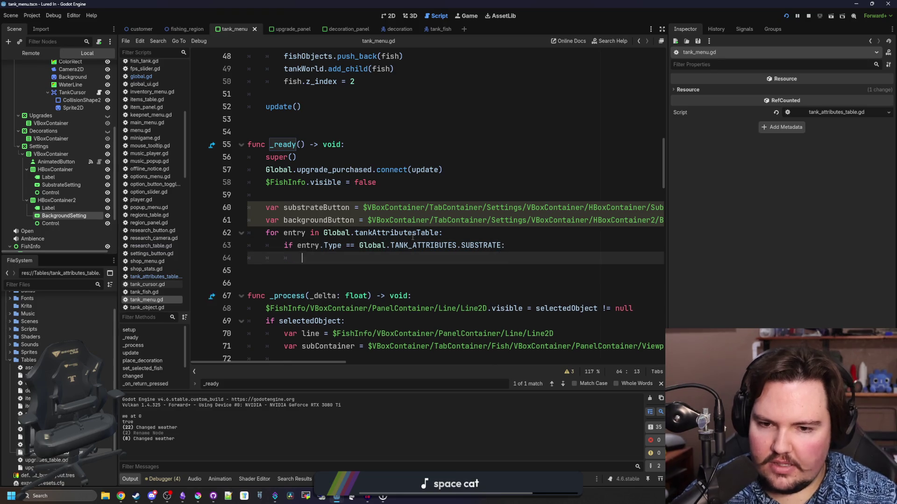
{"action": "key", "text": "Return"}
Add an elif branch testing entry.Type against Global.TANK_ATTRIBUTES.BACKGROUND.
{"action": "key", "text": "BackSpace"}
{"action": "type", "text": "ELI"}
{"action": "key", "text": "BackSpace"}
{"action": "key", "text": "BackSpace"}
{"action": "key", "text": "BackSpace"}
{"action": "type", "text": "elif entry"}
{"action": "type", "text": "ype ="}
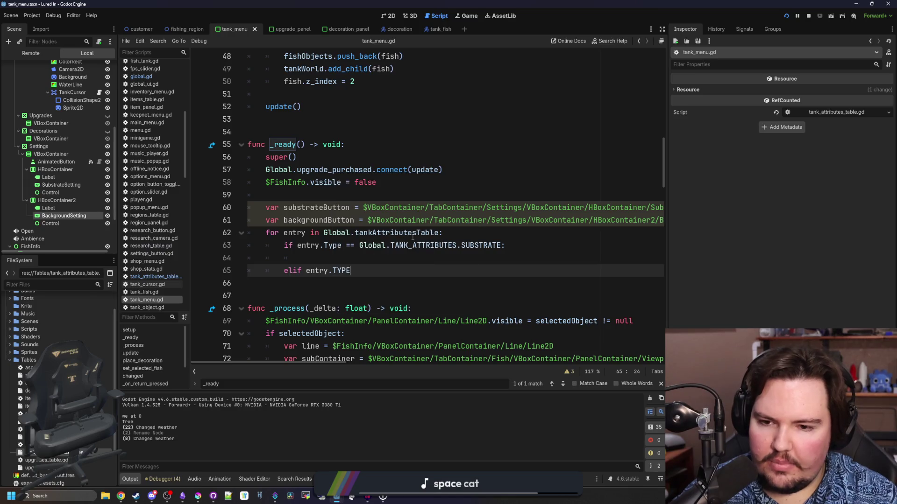
{"action": "type", "text": "GLOBAL"}
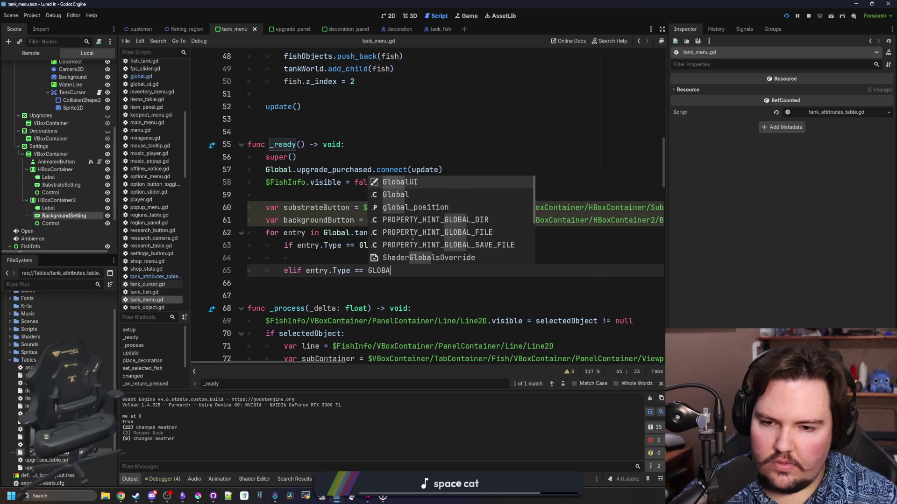
{"action": "key", "text": "BackSpace"}
{"action": "key", "text": "BackSpace"}
{"action": "key", "text": "BackSpace"}
{"action": "key", "text": "BackSpace"}
{"action": "key", "text": "BackSpace"}
{"action": "key", "text": "BackSpace"}
{"action": "type", "text": "Global.TANK"}
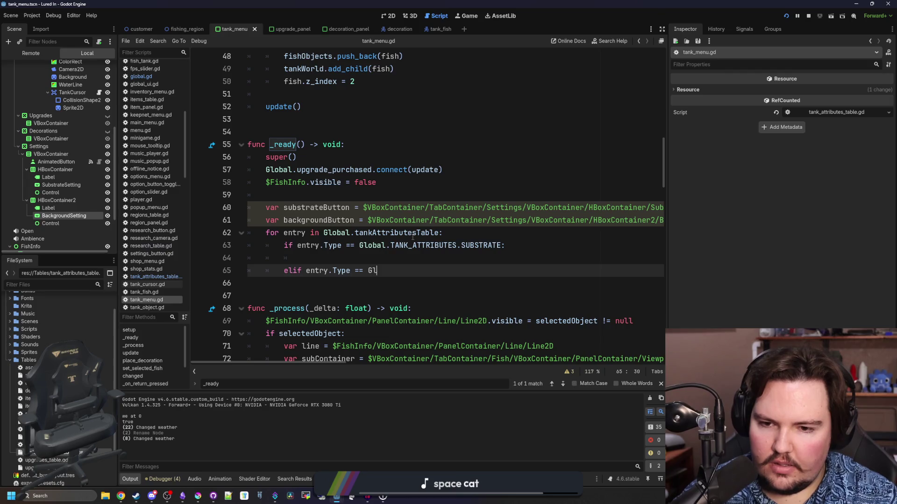
{"action": "key", "text": "Return"}
{"action": "type", "text": ".B"}
{"action": "key", "text": "Return"}
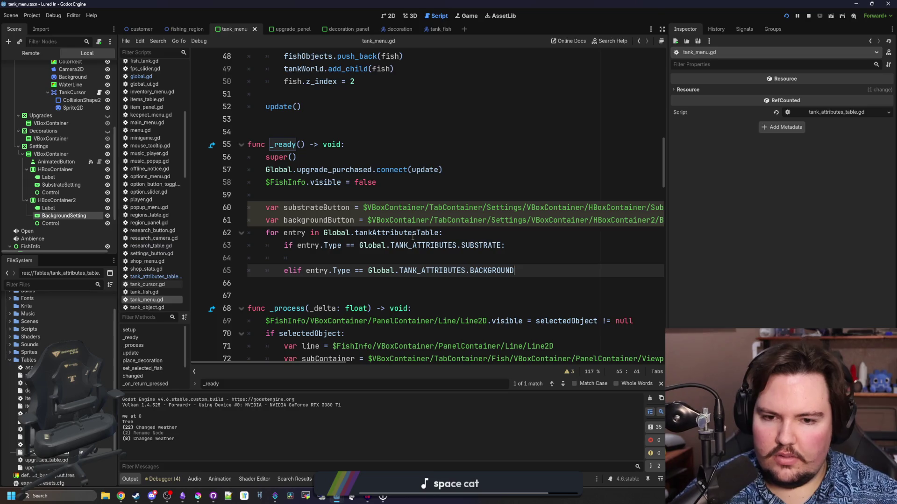
{"action": "type", "text": ":"}
Call substrateButton.add_item() inside the SUBSTRATE branch.
{"action": "left_click", "coordinate": [366, 262]}
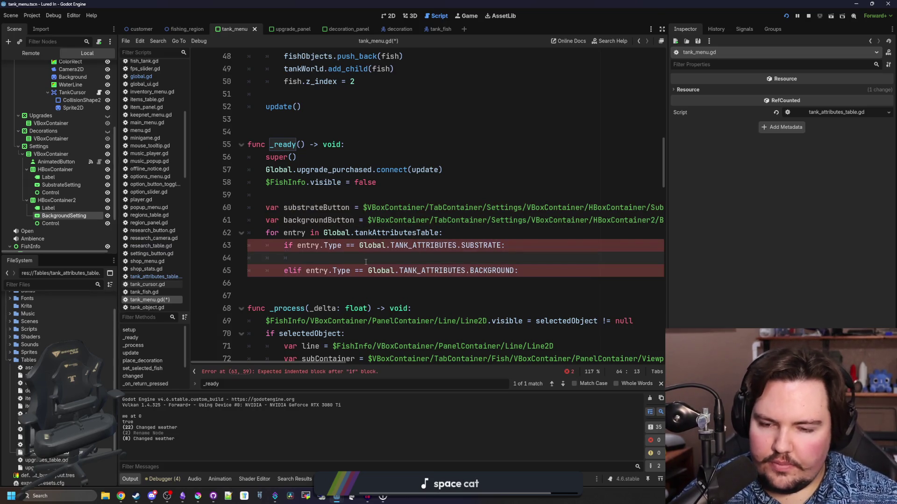
{"action": "type", "text": "subst"}
{"action": "key", "text": "Return"}
{"action": "type", "text": "."}
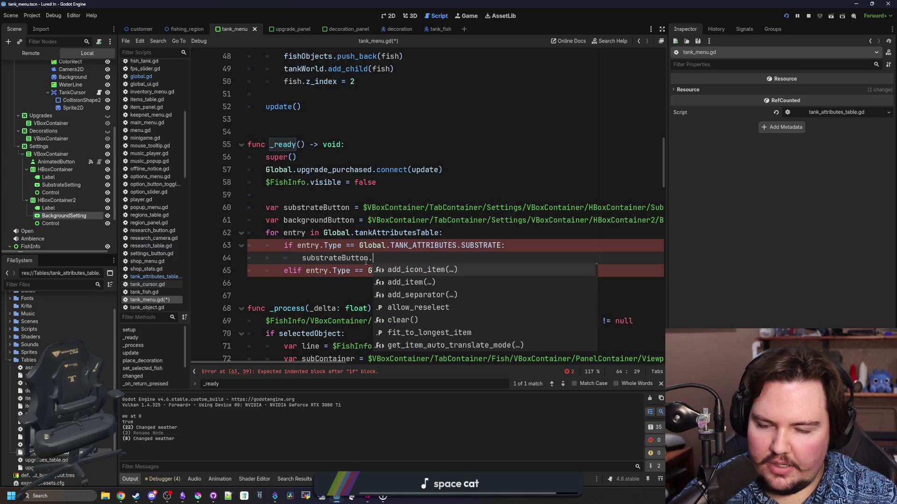
{"action": "type", "text": "add_i"}
{"action": "key", "text": "Return"}
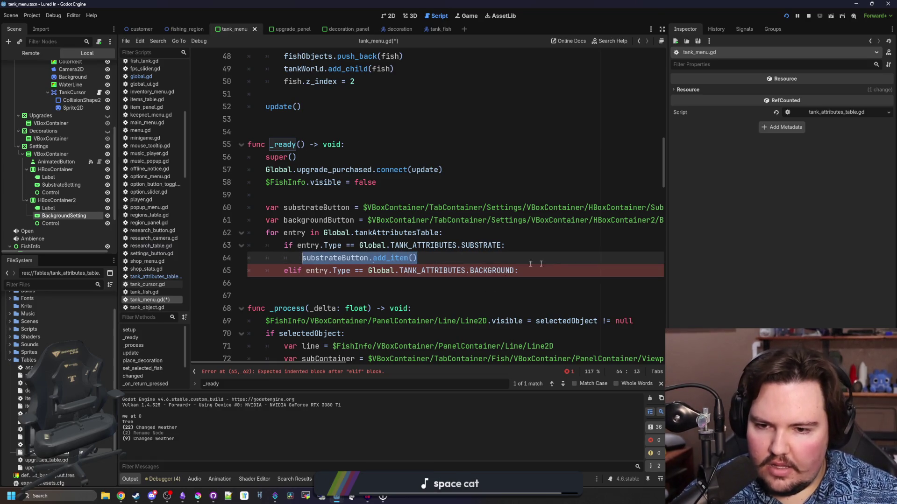
Place a backgroundButton.add_item() call under the BACKGROUND branch, then select SubstrateSetting.
{"action": "left_click", "coordinate": [557, 270]}
{"action": "key", "text": "Return"}
{"action": "key", "text": "ctrl+v"}
{"action": "left_click", "coordinate": [338, 283]}
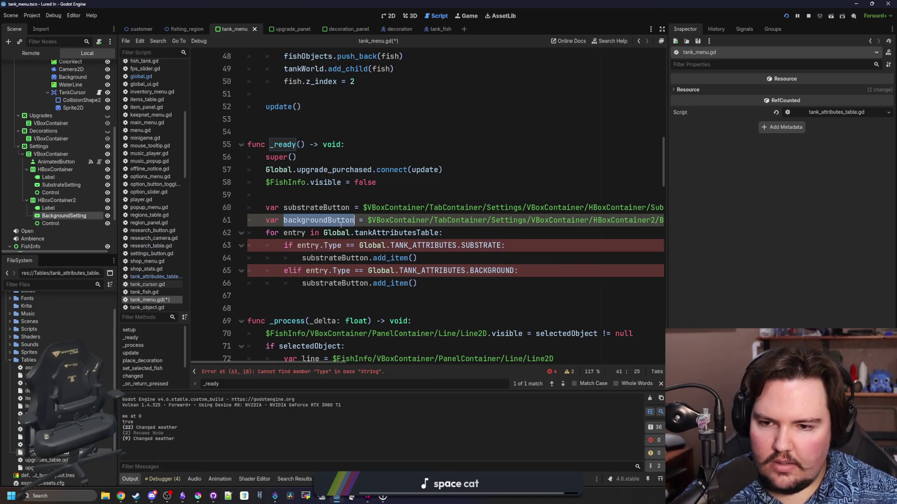
{"action": "double_click", "coordinate": [338, 283]}
{"action": "type", "text": "backgroundButton"}
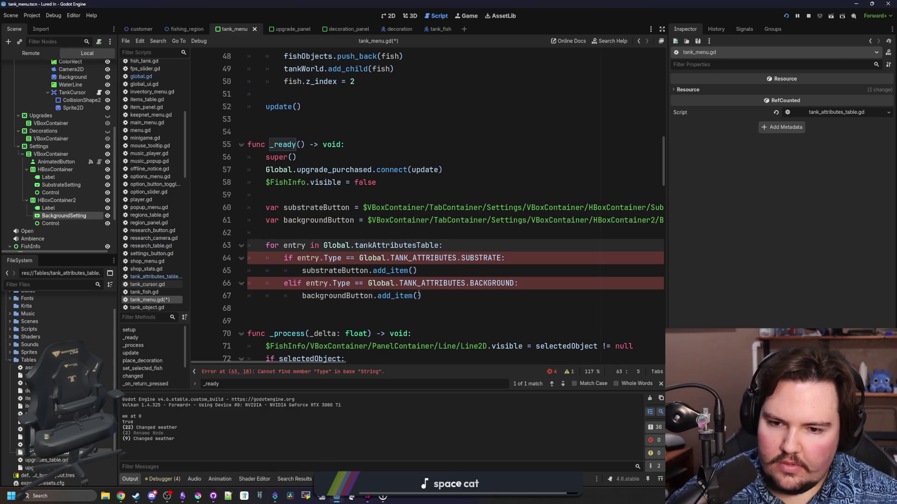
{"action": "left_click", "coordinate": [67, 186]}
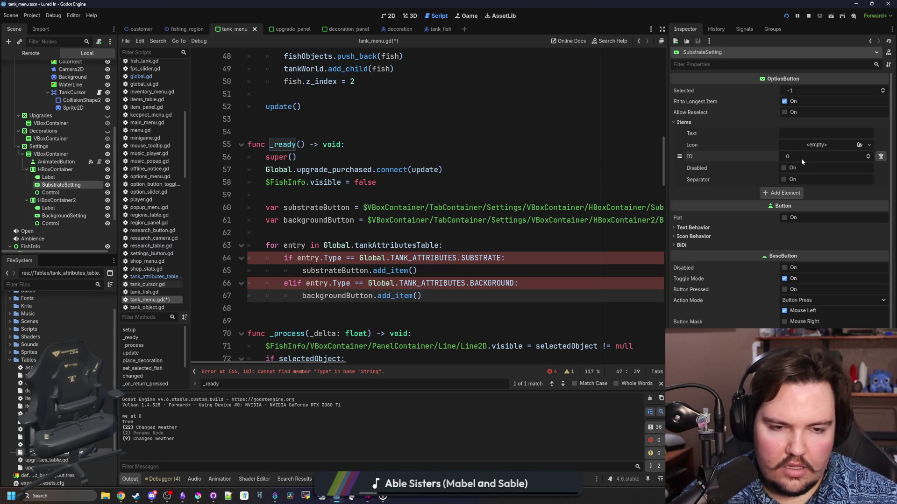
Add a second SubstrateSetting item and browse the OptionButton methods reference before returning to the script.
{"action": "left_click", "coordinate": [770, 192]}
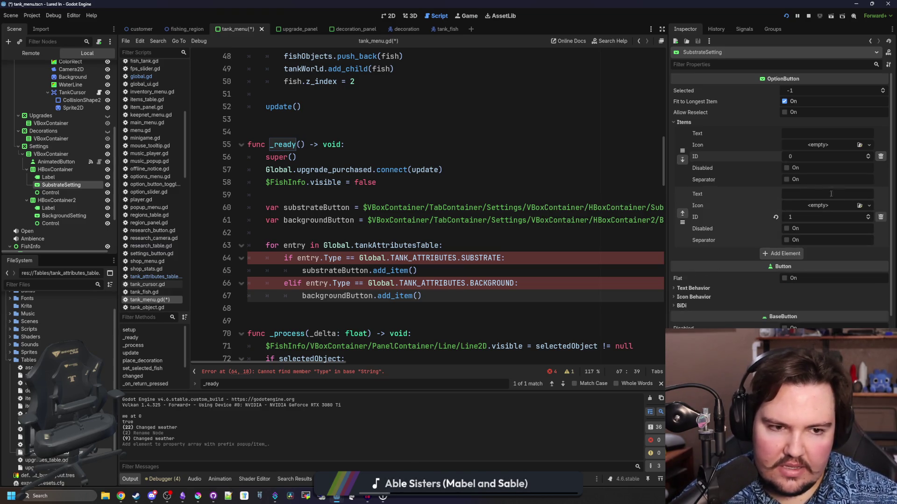
{"action": "left_click", "coordinate": [888, 53]}
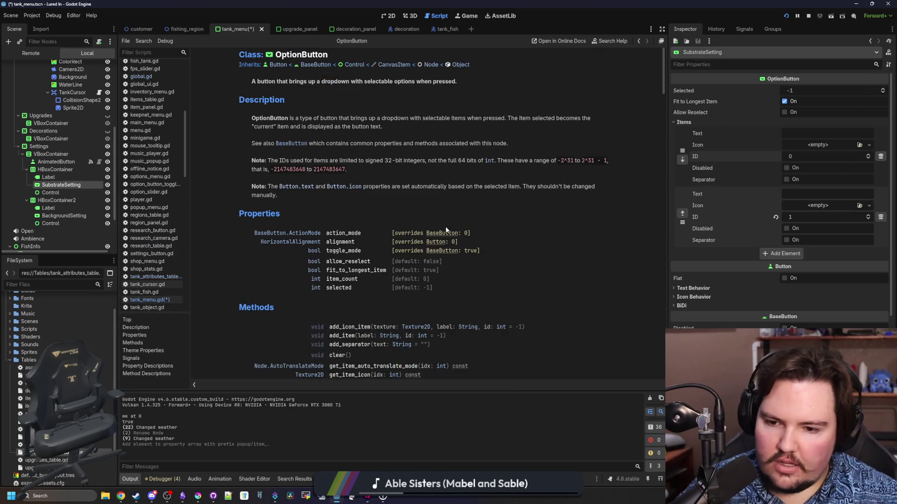
{"action": "scroll", "coordinate": [349, 292], "scroll_direction": "down", "scroll_amount": 3}
{"action": "scroll", "coordinate": [351, 295], "scroll_direction": "down", "scroll_amount": 1}
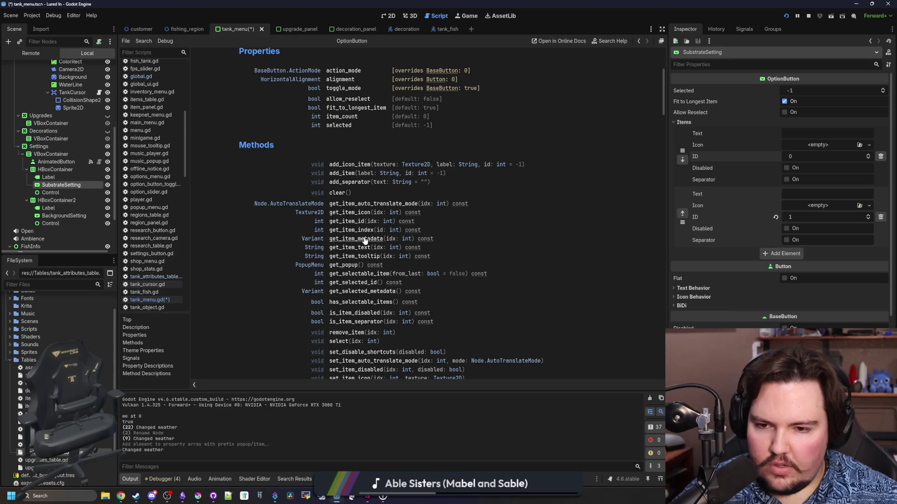
{"action": "scroll", "coordinate": [350, 243], "scroll_direction": "down", "scroll_amount": 4}
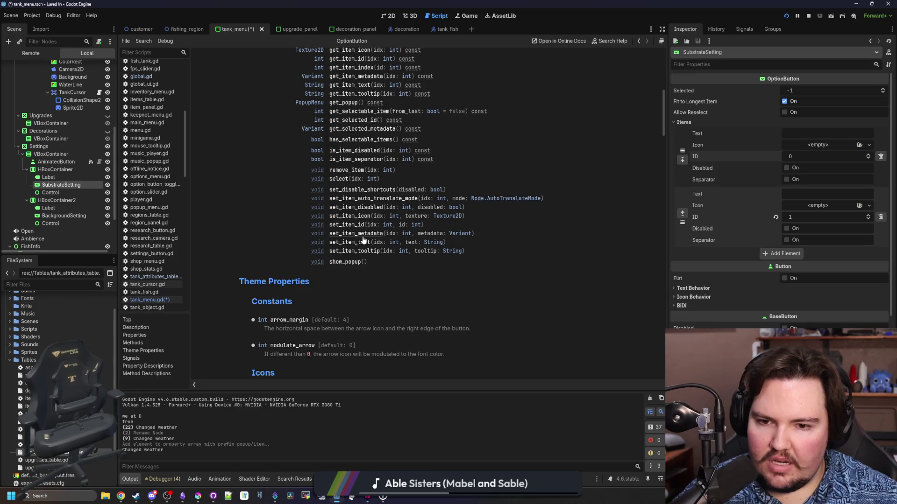
{"action": "key", "text": "alt+Left"}
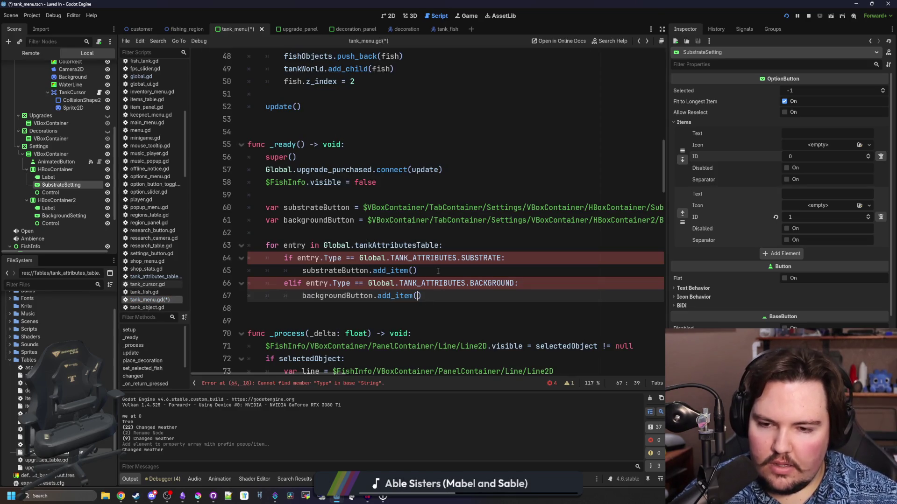
Add a substrateButton.set_item_metadata() line below the substrate add_item call.
{"action": "left_click", "coordinate": [438, 271]}
{"action": "key", "text": "Return"}
{"action": "type", "text": "subst"}
{"action": "key", "text": "Return"}
{"action": "type", "text": "set_item_met"}
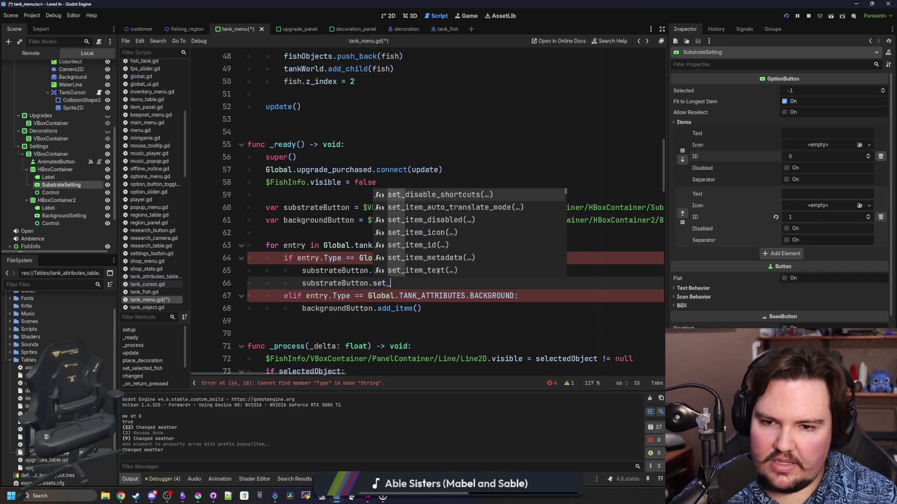
{"action": "key", "text": "Return"}
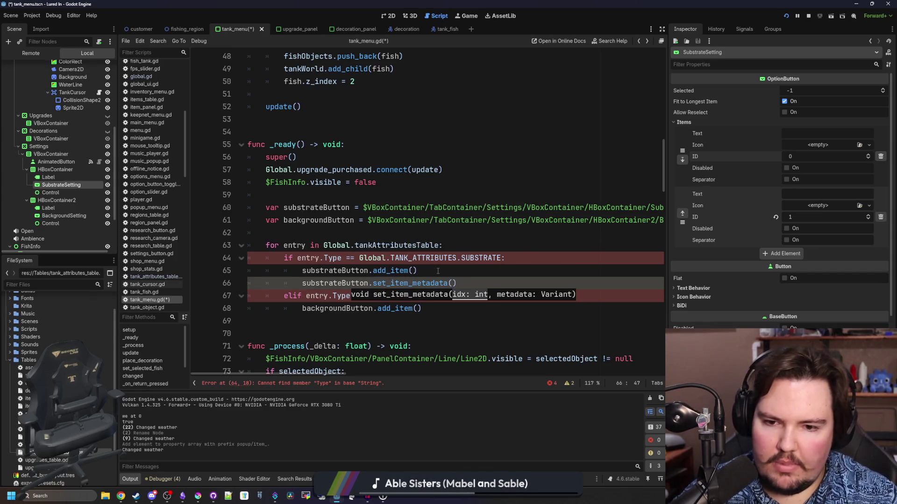
Insert substrateButton.get_item_index() above set_item_metadata and check its documentation.
{"action": "key", "text": "ctrl+shift+Return"}
{"action": "type", "text": "substra"}
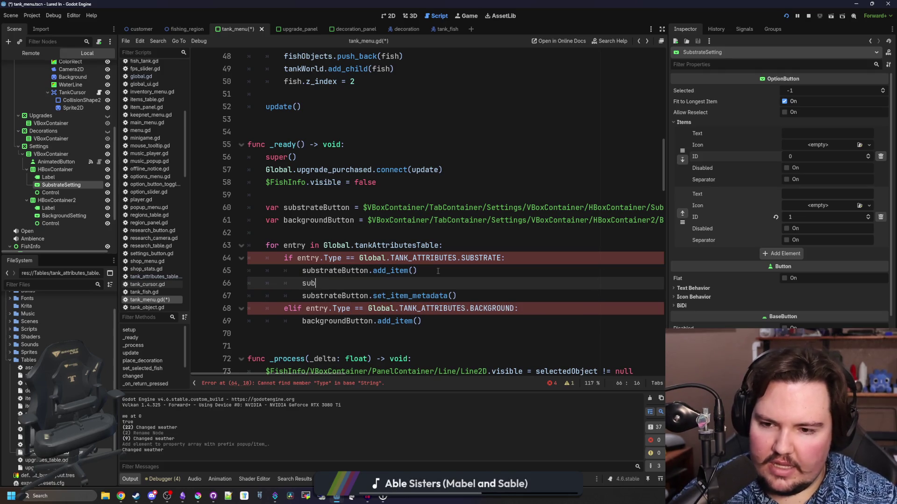
{"action": "key", "text": "Return"}
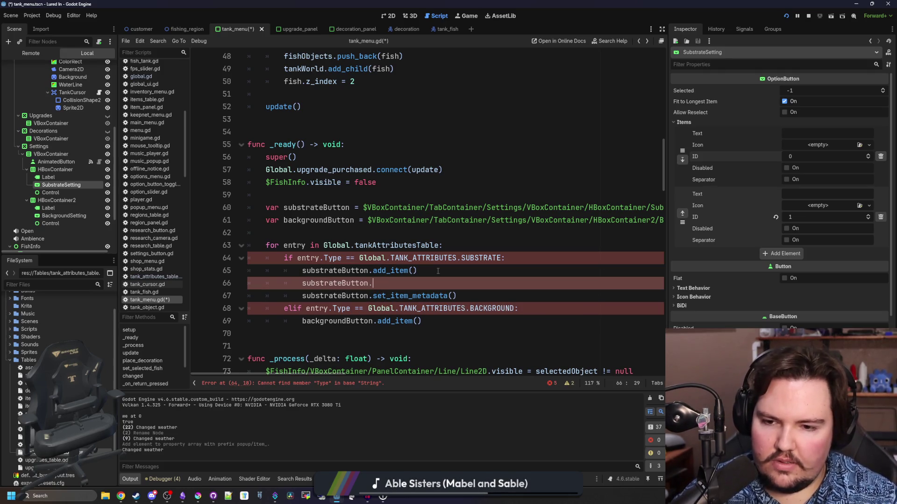
{"action": "type", "text": ".get_ind"}
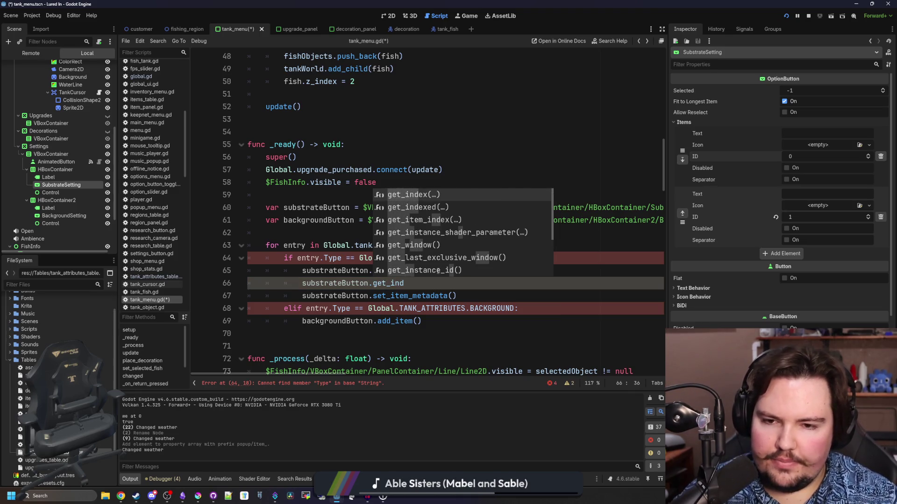
{"action": "key", "text": "BackSpace"}
{"action": "key", "text": "BackSpace"}
{"action": "key", "text": "BackSpace"}
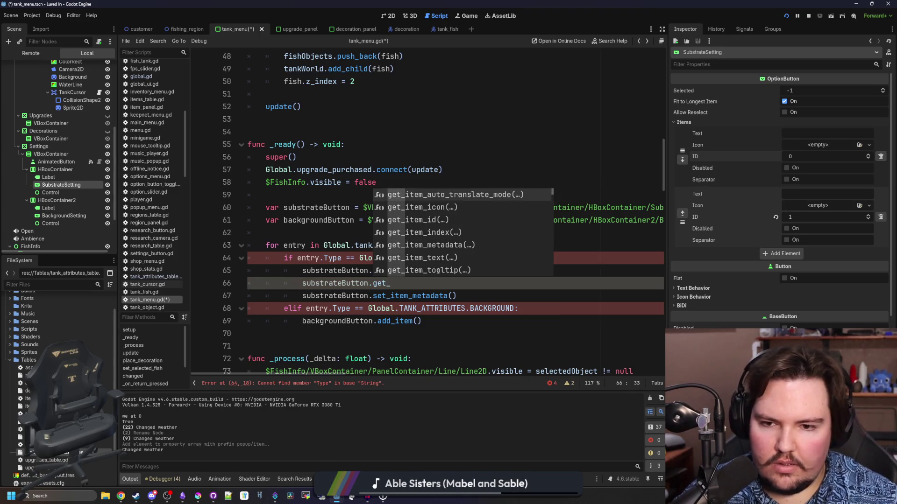
{"action": "type", "text": "item_id"}
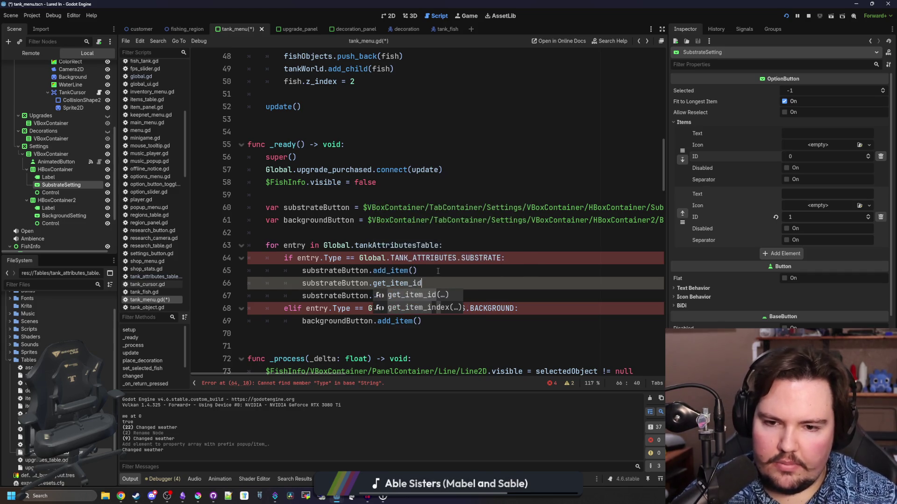
{"action": "key", "text": "Down"}
{"action": "key", "text": "Return"}
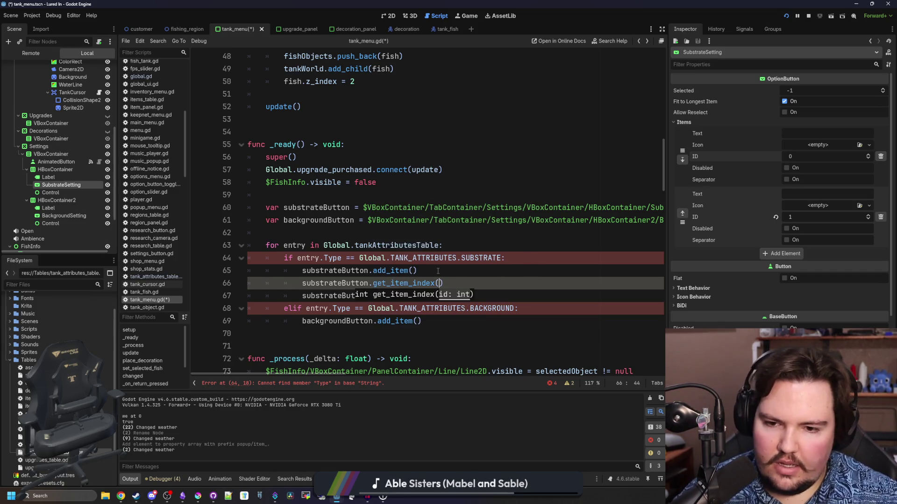
{"action": "left_click", "coordinate": [406, 282], "text": "ctrl"}
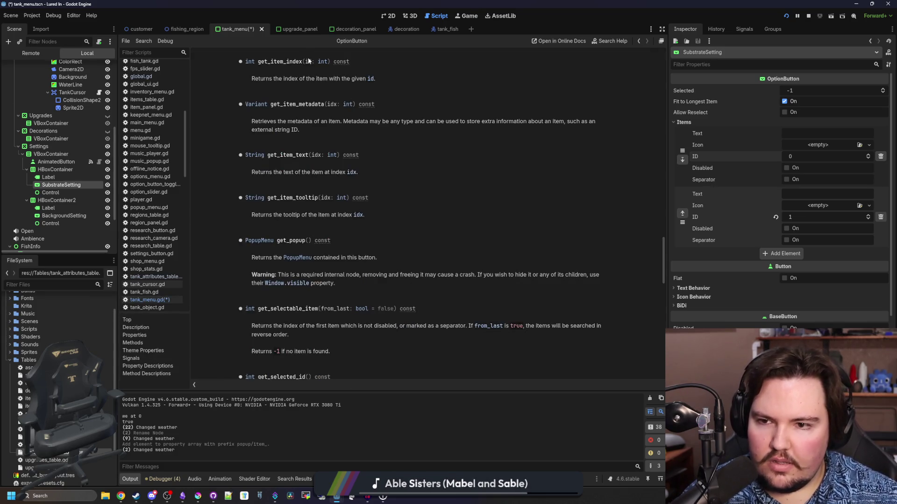
{"action": "key", "text": "alt+Left"}
Check the set_item_metadata documentation and complete the get_item_index call.
{"action": "left_click", "coordinate": [452, 284]}
{"action": "key", "text": "BackSpace"}
{"action": "key", "text": "BackSpace"}
{"action": "key", "text": "BackSpace"}
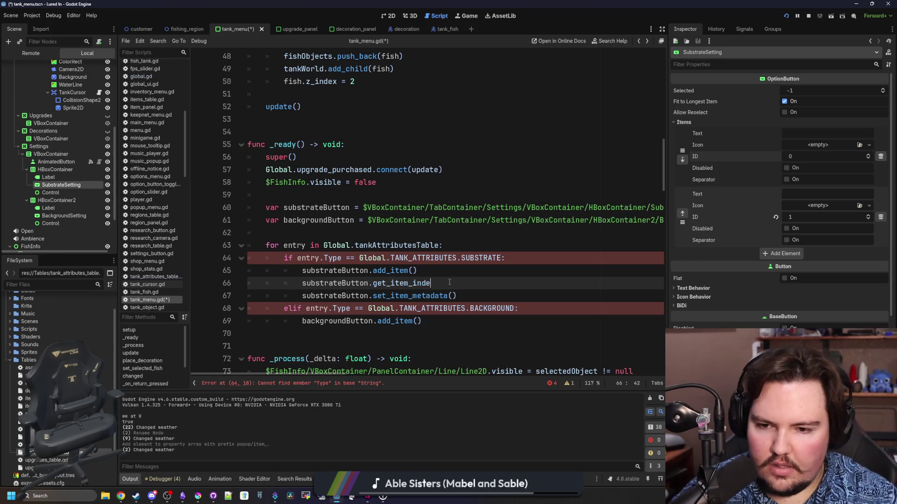
{"action": "left_click", "coordinate": [443, 296], "text": "ctrl"}
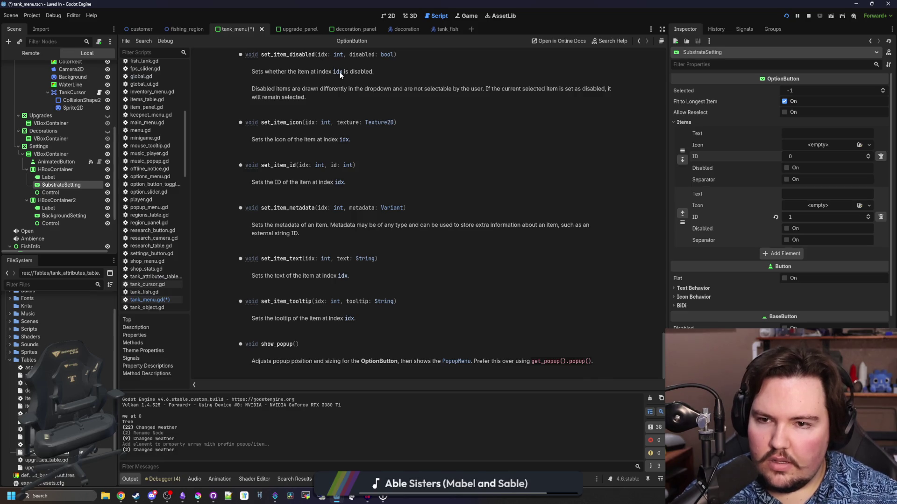
{"action": "key", "text": "alt+Left"}
{"action": "left_click", "coordinate": [432, 286]}
{"action": "type", "text": "nd"}
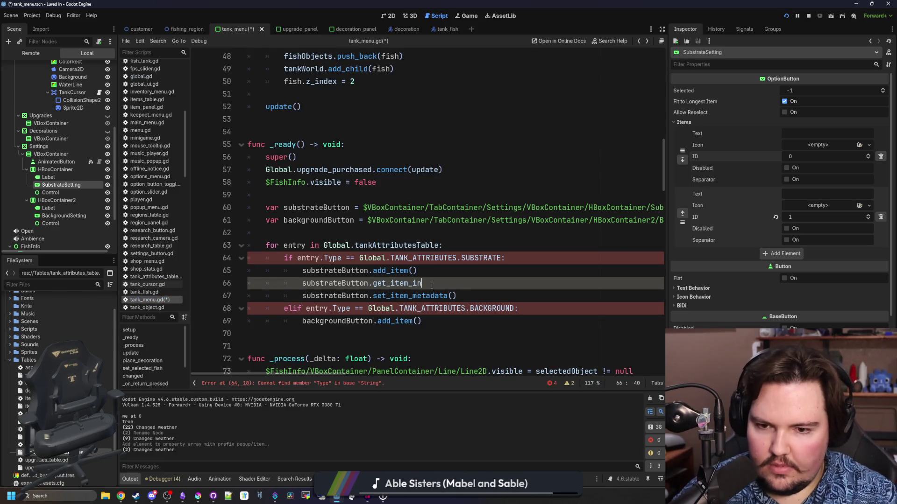
{"action": "key", "text": "Return"}
Add a substrateButton.get_item_id() call, begin another substrateButton line, and reopen the get_item_index docs.
{"action": "type", "text": "substrateButton"}
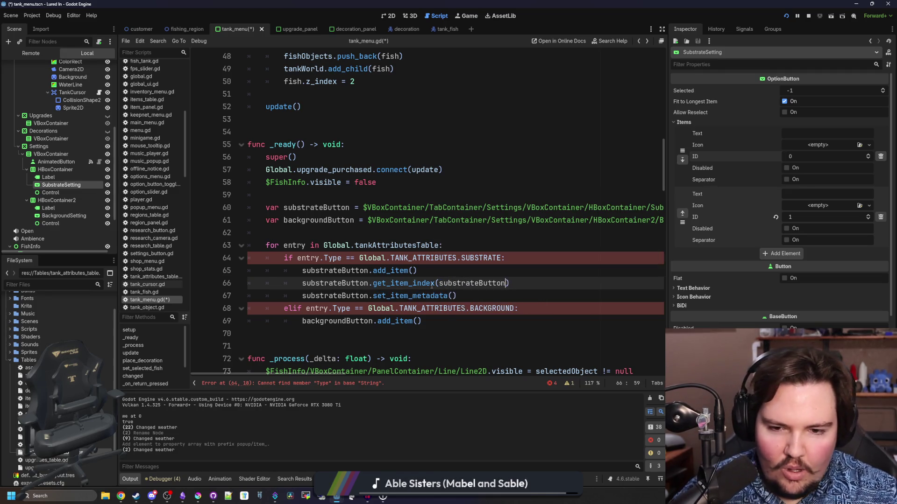
{"action": "type", "text": ".get_item"}
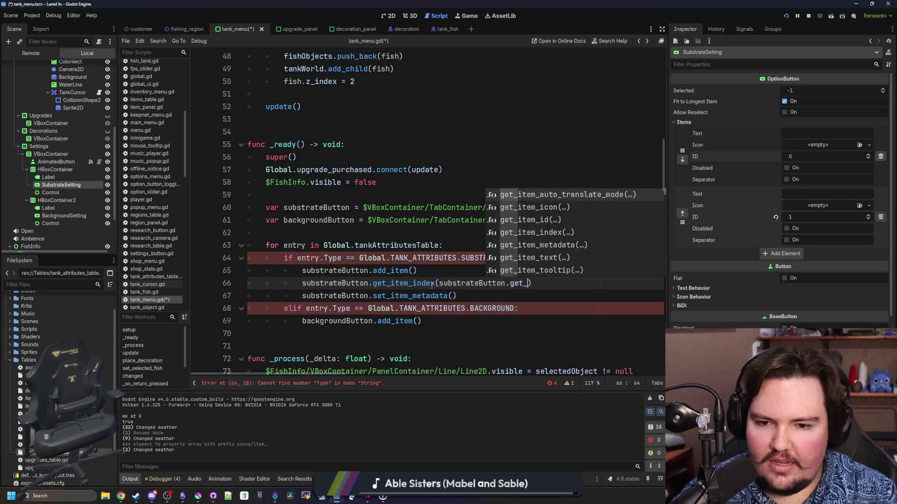
{"action": "key", "text": "Down"}
{"action": "key", "text": "Down"}
{"action": "key", "text": "Return"}
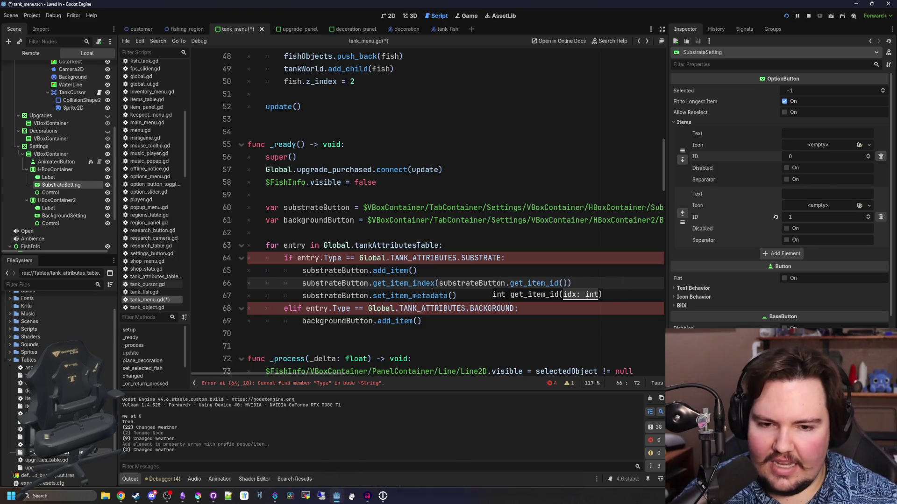
{"action": "key", "text": "BackSpace"}
{"action": "key", "text": "BackSpace"}
{"action": "key", "text": "BackSpace"}
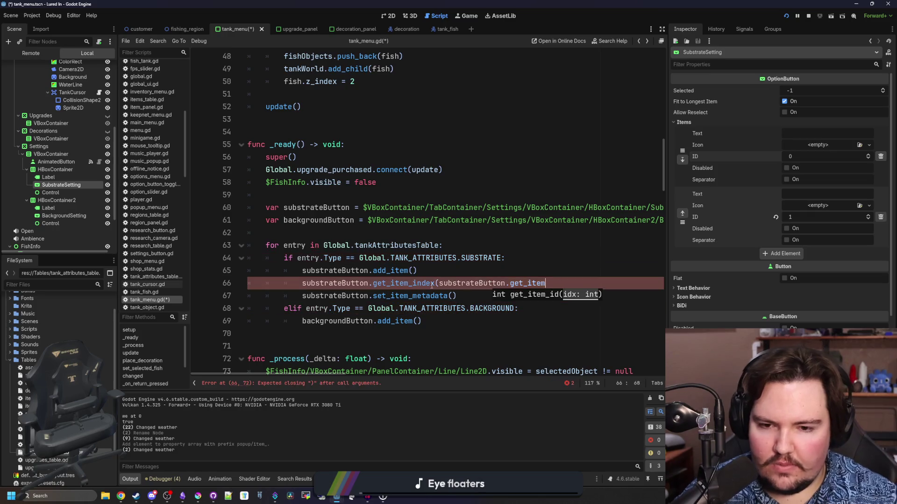
{"action": "type", "text": ")"}
{"action": "key", "text": "Return"}
{"action": "type", "text": "subs"}
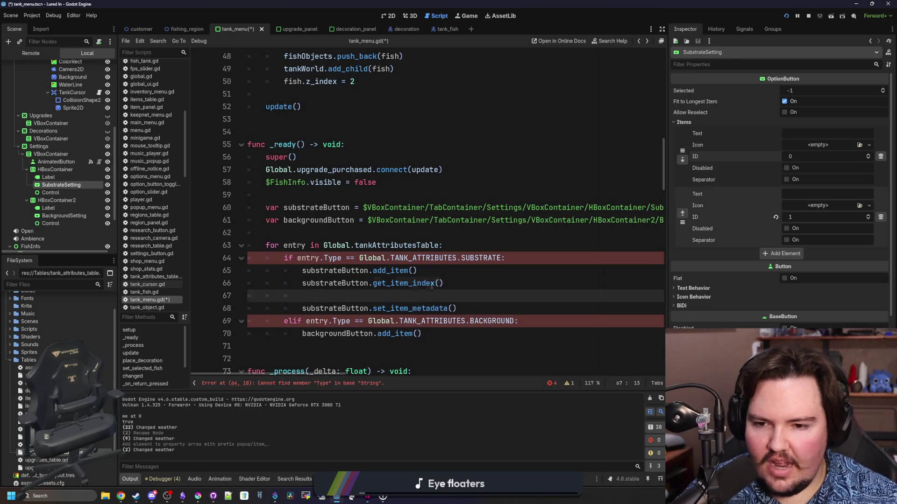
{"action": "type", "text": "trageBut"}
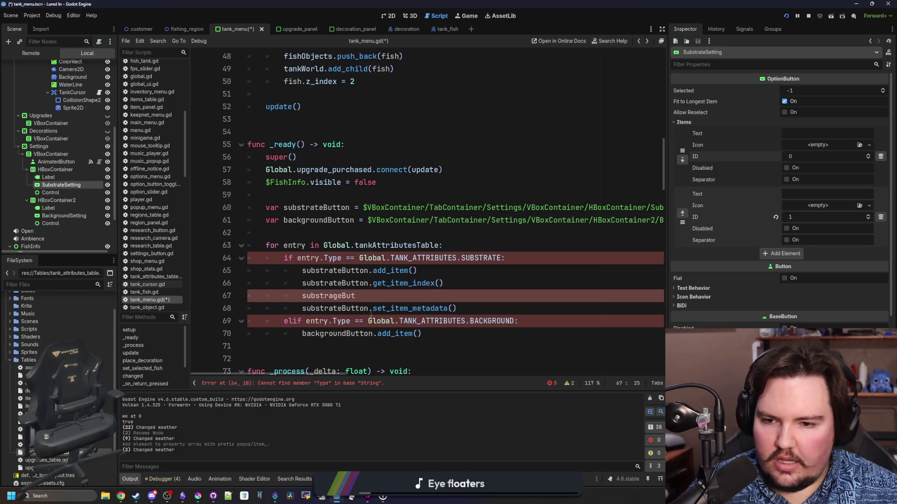
{"action": "left_click", "coordinate": [396, 283], "text": "ctrl"}
{"action": "scroll", "coordinate": [372, 184], "scroll_direction": "up", "scroll_amount": 4}
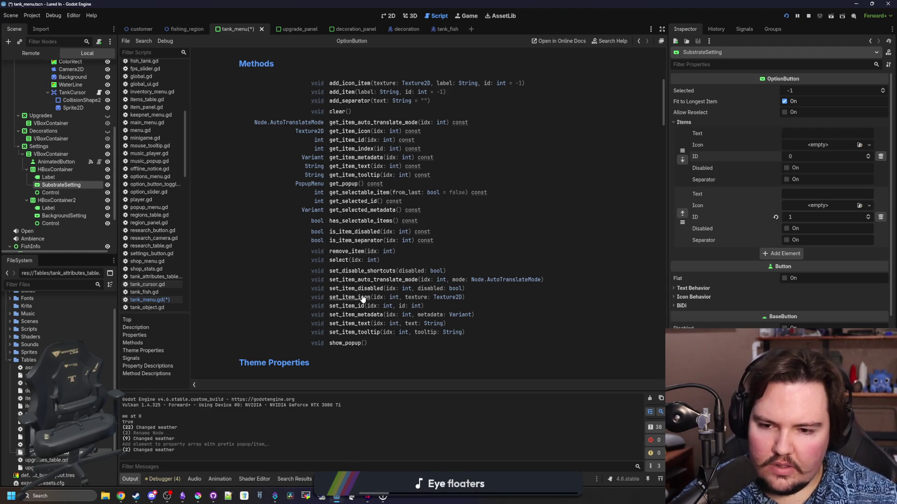
{"action": "left_click", "coordinate": [348, 93]}
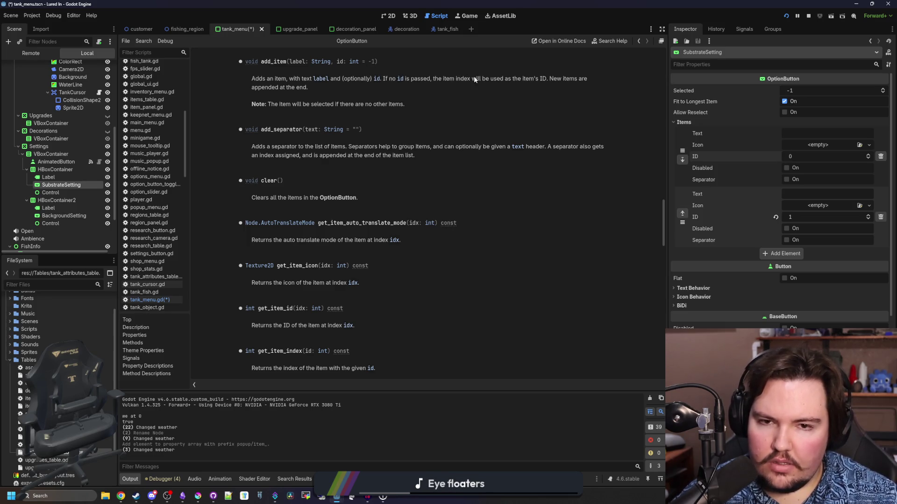
{"action": "mouse_move", "coordinate": [442, 80]}
{"action": "left_mouse_down"}
{"action": "mouse_move", "coordinate": [525, 88]}
{"action": "mouse_move", "coordinate": [554, 79]}
{"action": "left_mouse_up"}
{"action": "left_click", "coordinate": [536, 77]}
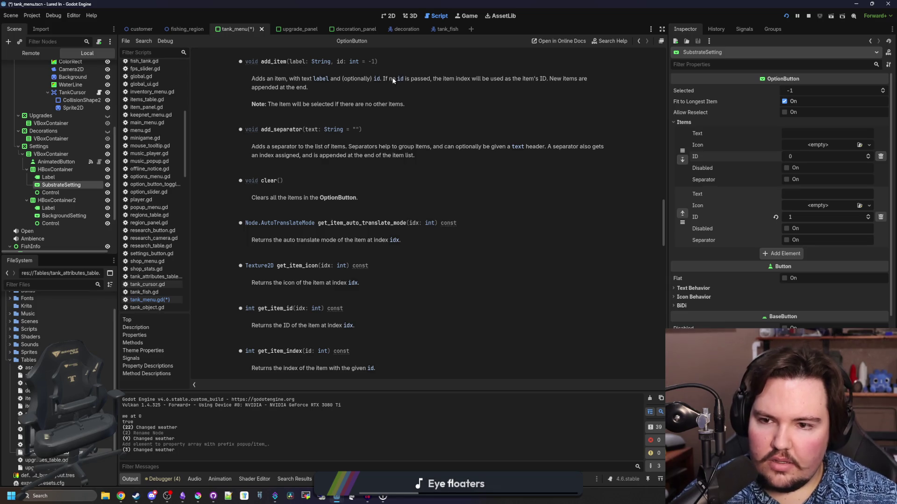
{"action": "key", "text": "alt+Left"}
{"action": "key", "text": "alt+Left"}
{"action": "scroll", "coordinate": [431, 257], "scroll_direction": "down", "scroll_amount": 2}
{"action": "left_click", "coordinate": [369, 221]}
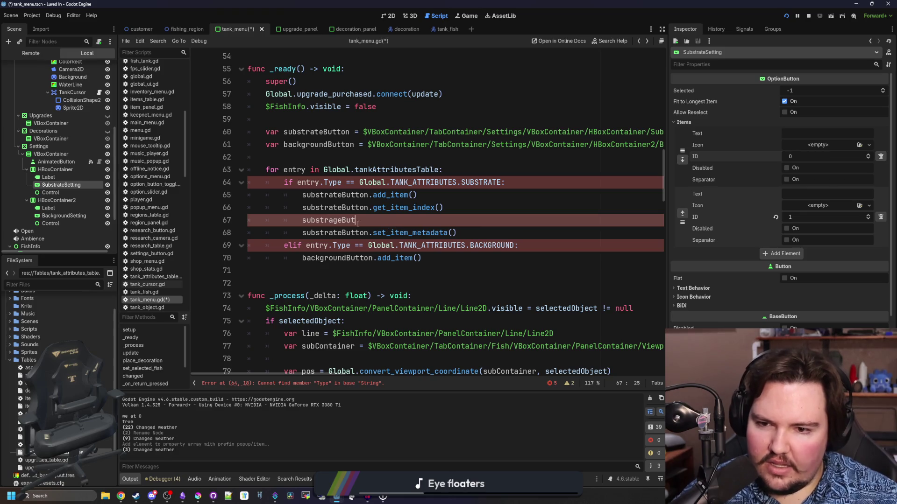
{"action": "left_click_drag", "start_coordinate": [366, 223], "coordinate": [250, 218]}
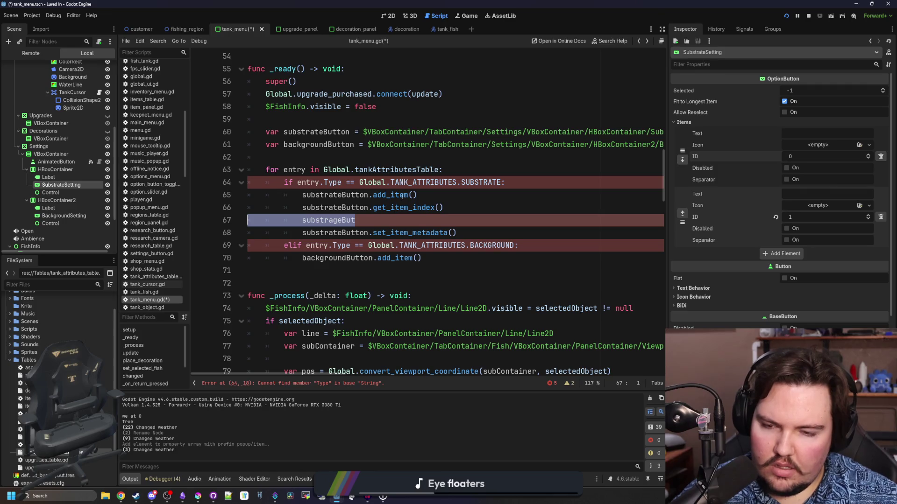
{"action": "left_click", "coordinate": [391, 195], "text": "ctrl"}
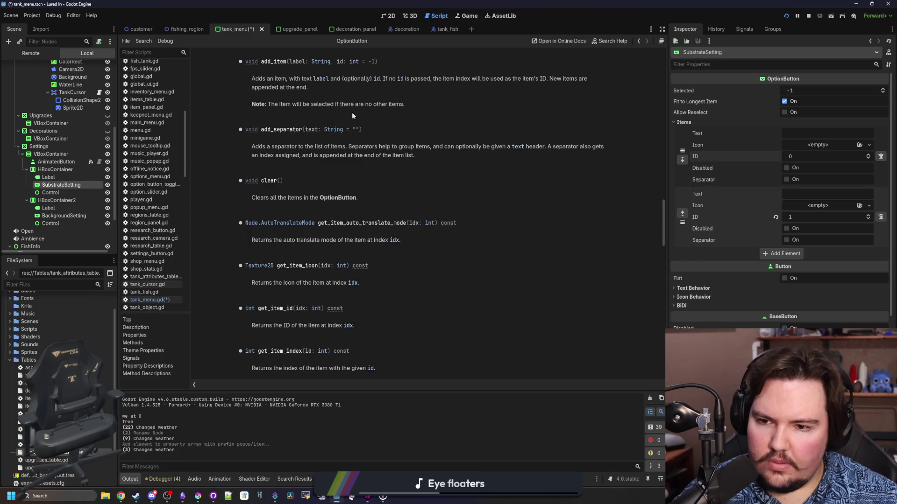
{"action": "key", "text": "alt+Left"}
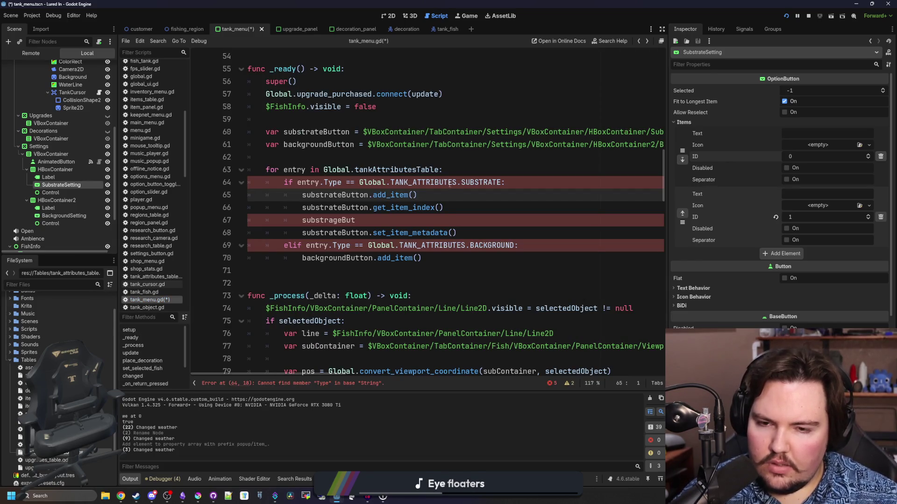
Declare var index = 0 just above the for loop.
{"action": "left_click", "coordinate": [439, 152]}
{"action": "key", "text": "Return"}
{"action": "type", "text": "var index =  0"}
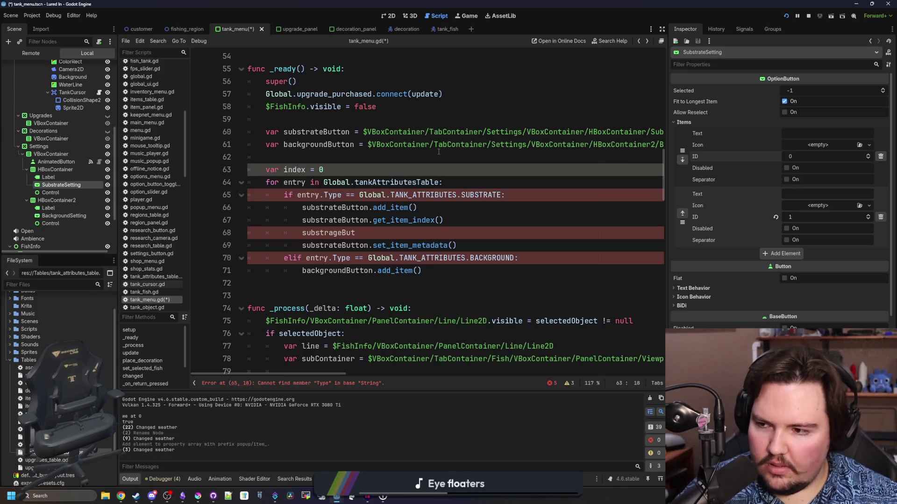
Fill the substrate add_item call with entry.Name and index after checking its documentation.
{"action": "left_click", "coordinate": [413, 207]}
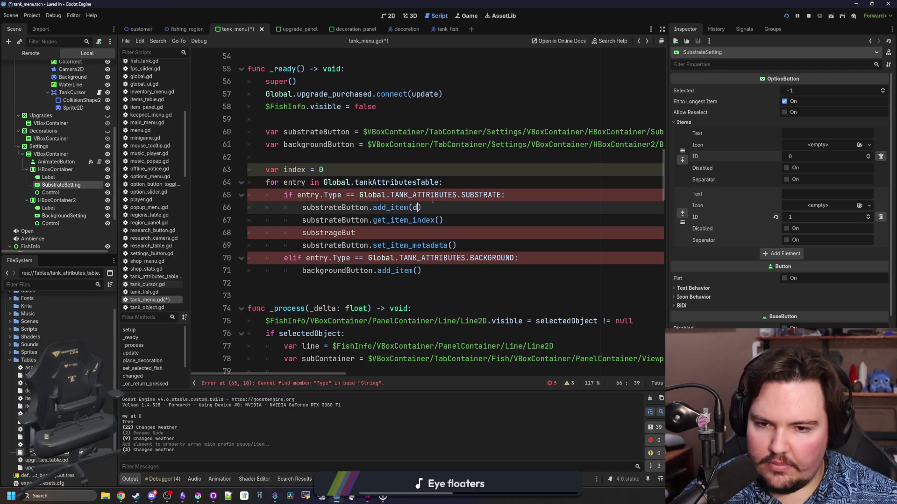
{"action": "key", "text": "ctrl+space"}
{"action": "left_click", "coordinate": [396, 211], "text": "ctrl"}
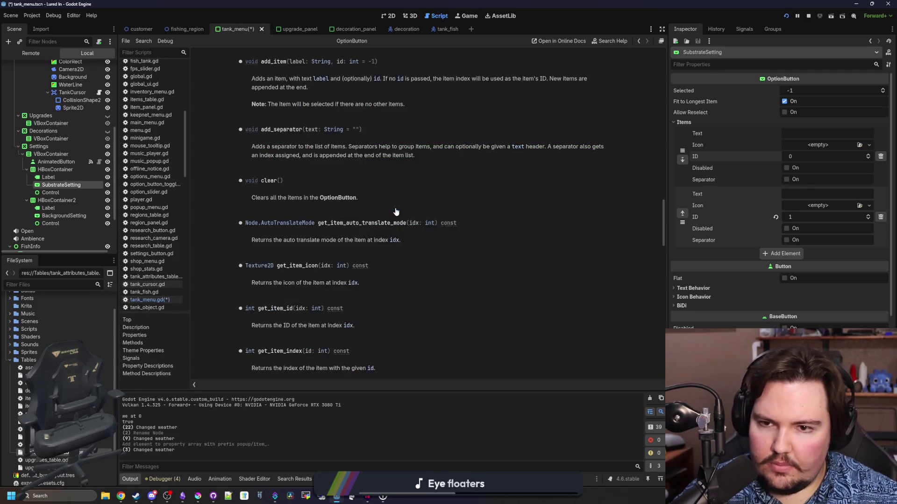
{"action": "key", "text": "alt+Left"}
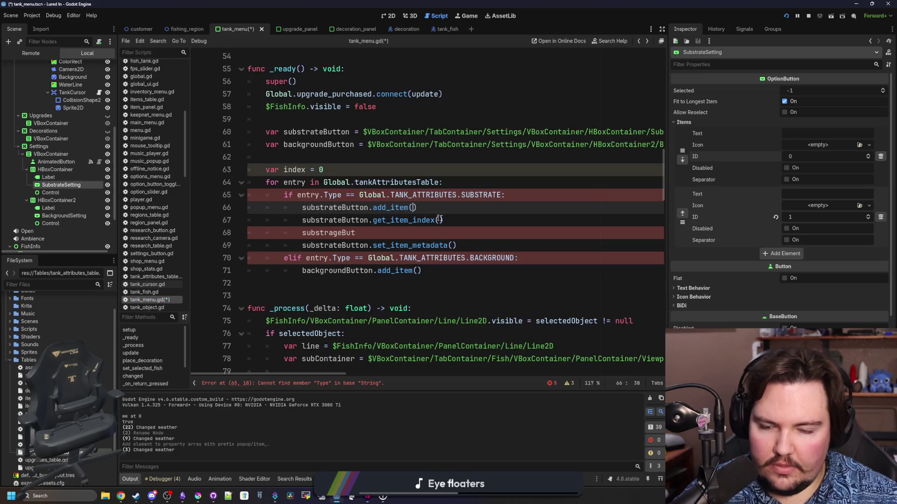
{"action": "type", "text": "entry.Name,"}
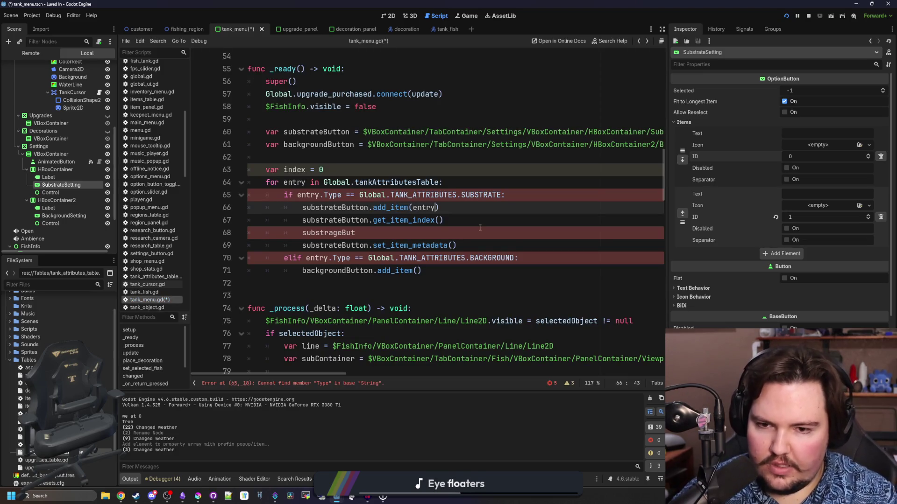
{"action": "key", "text": "Escape"}
{"action": "type", "text": "index"}
{"action": "key", "text": "Escape"}
{"action": "key", "text": "Down"}
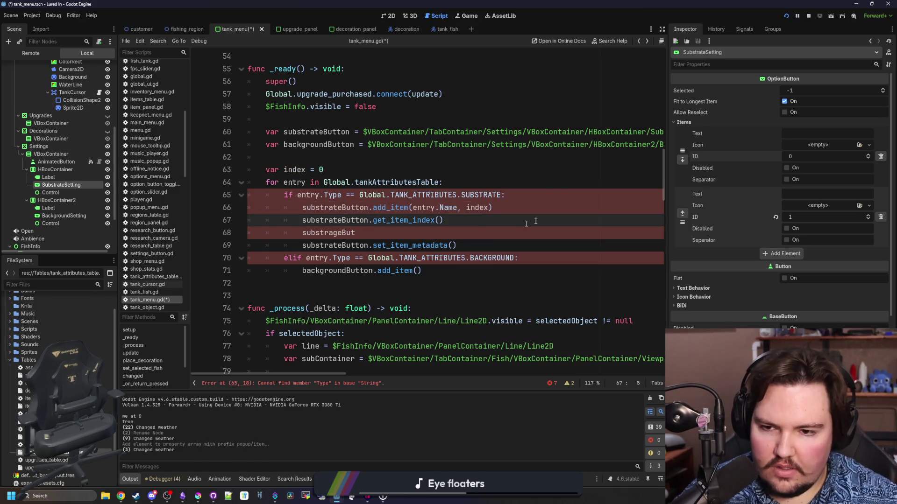
Add index += 1 as the last statement of the table loop.
{"action": "left_click", "coordinate": [545, 191]}
{"action": "key", "text": "Return"}
{"action": "type", "text": "index += 1"}
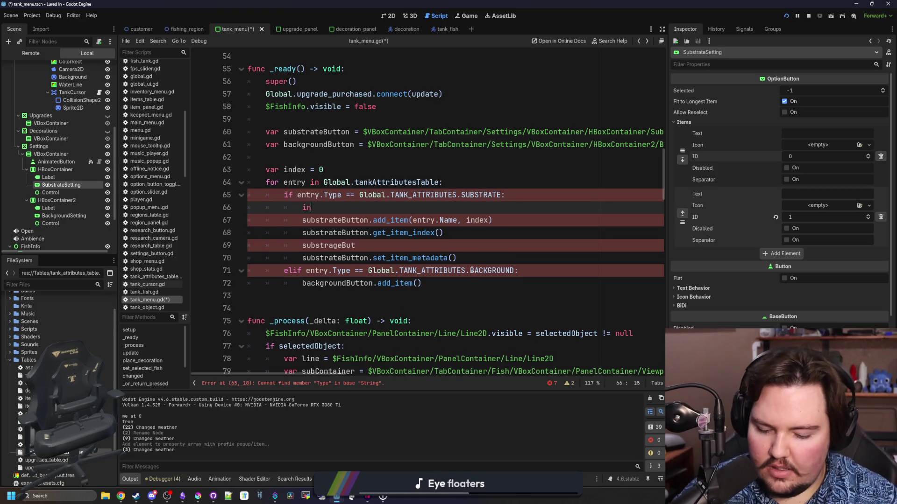
{"action": "key", "text": "shift+Home"}
{"action": "key", "text": "ctrl+x"}
{"action": "key", "text": "ctrl+shift+k"}
{"action": "left_click", "coordinate": [444, 278]}
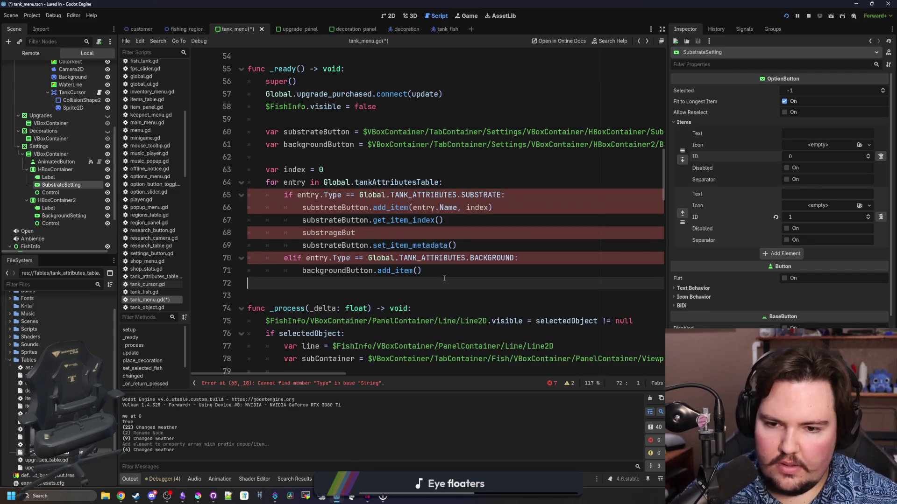
{"action": "key", "text": "ctrl+v"}
{"action": "left_click", "coordinate": [465, 245]}
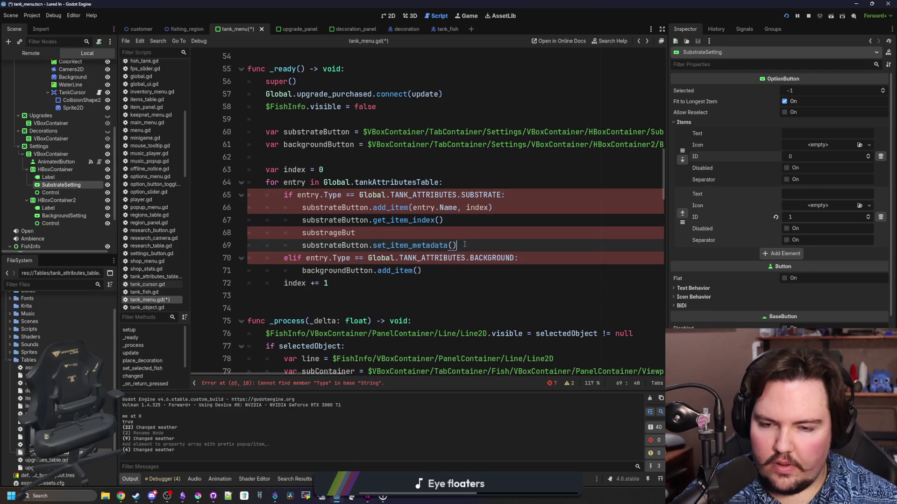
{"action": "key", "text": "Up"}
{"action": "key", "text": "Up"}
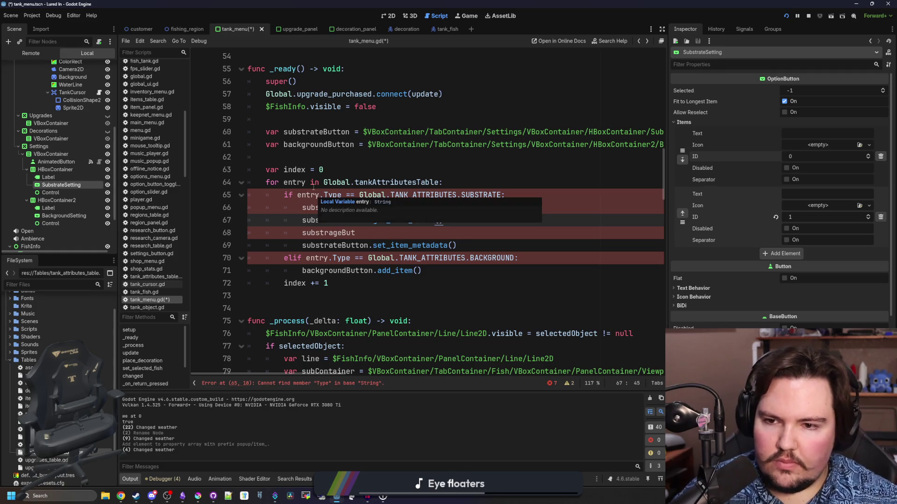
Rename the loop variable to id and add 'var entry = Global.tankAttributesTable[id]'.
{"action": "left_click", "coordinate": [294, 182]}
{"action": "double_click", "coordinate": [294, 182]}
{"action": "type", "text": "id"}
{"action": "key", "text": "Return"}
{"action": "type", "text": "var "}
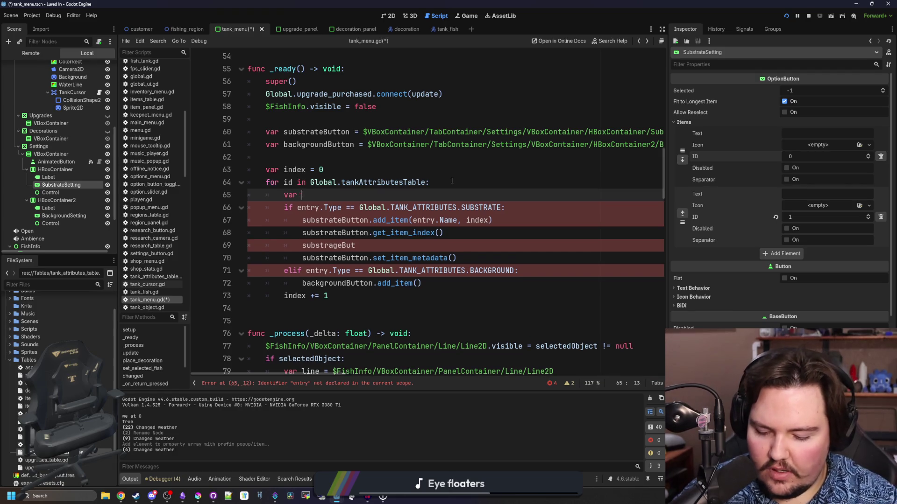
{"action": "type", "text": "entry = Global.tanka"}
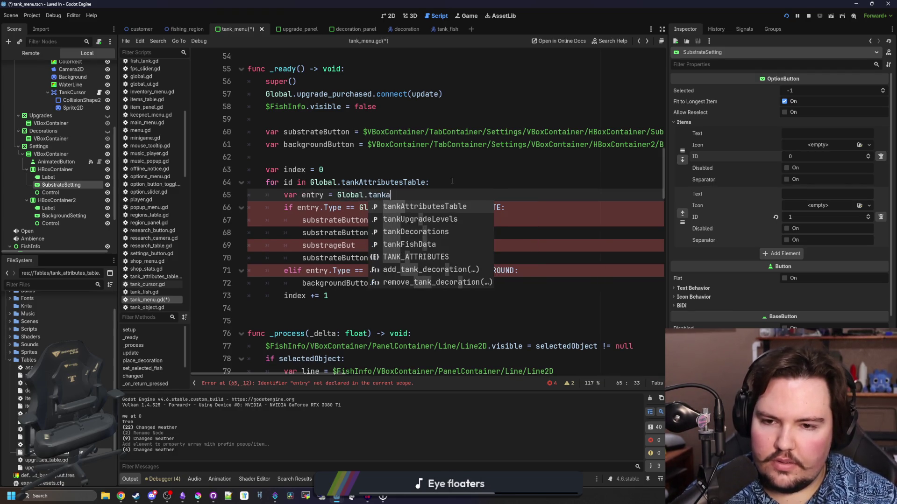
{"action": "key", "text": "Return"}
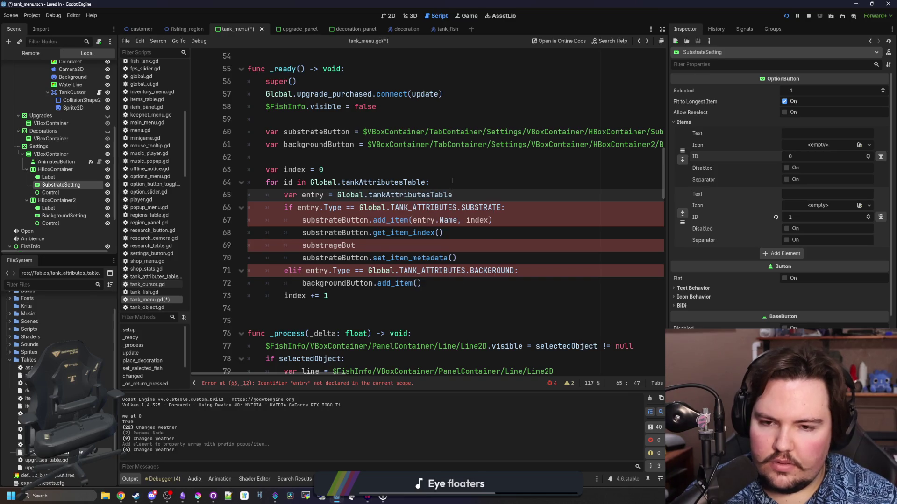
{"action": "type", "text": "[id"}
{"action": "left_click", "coordinate": [451, 181]}
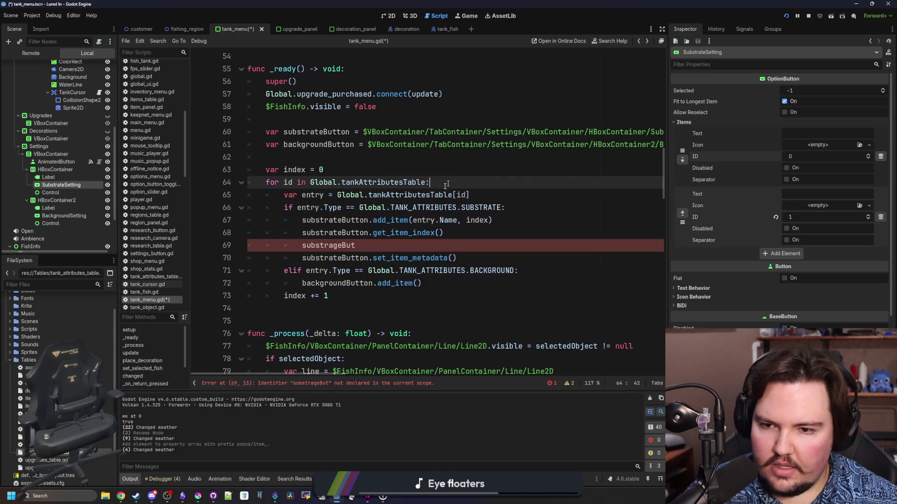
Delete the unfinished substrageBut line and check the set_item_metadata documentation.
{"action": "left_click", "coordinate": [361, 246]}
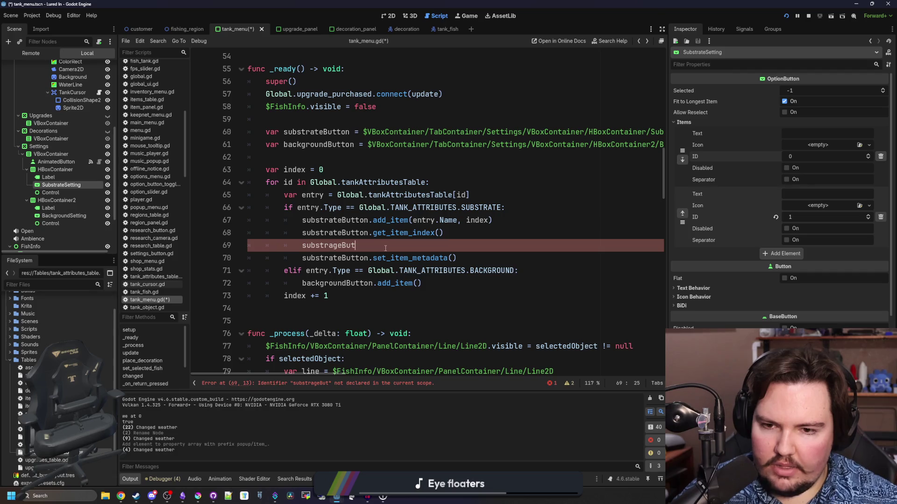
{"action": "key", "text": "BackSpace"}
{"action": "key", "text": "BackSpace"}
{"action": "key", "text": "BackSpace"}
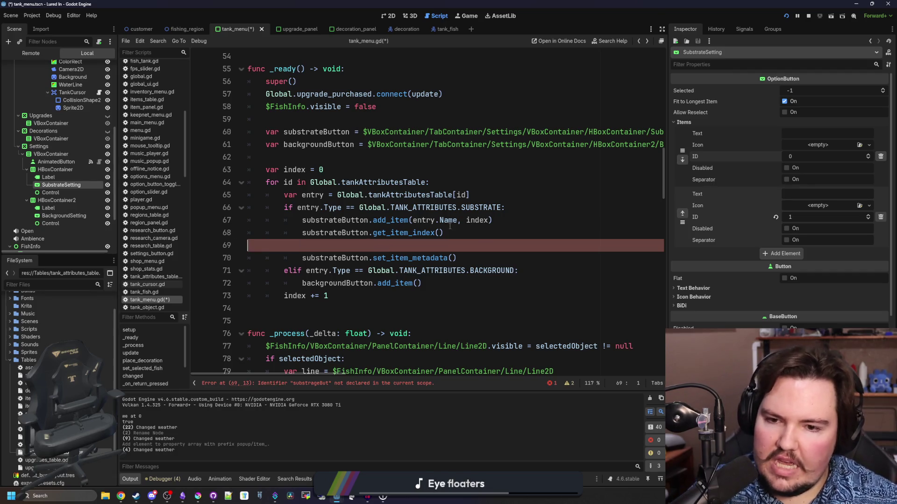
{"action": "left_click", "coordinate": [430, 246], "text": "ctrl"}
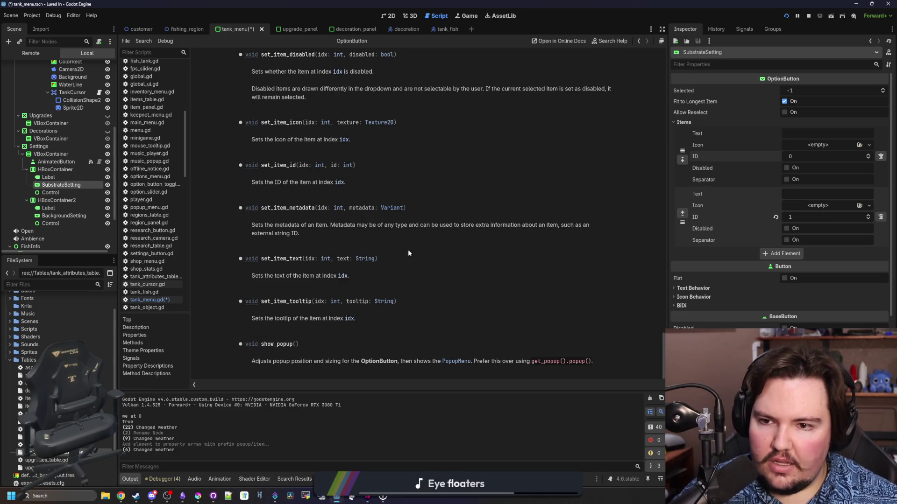
Remove the get_item_index line and copy the add_item and metadata lines into the BACKGROUND branch.
{"action": "key", "text": "alt+Left"}
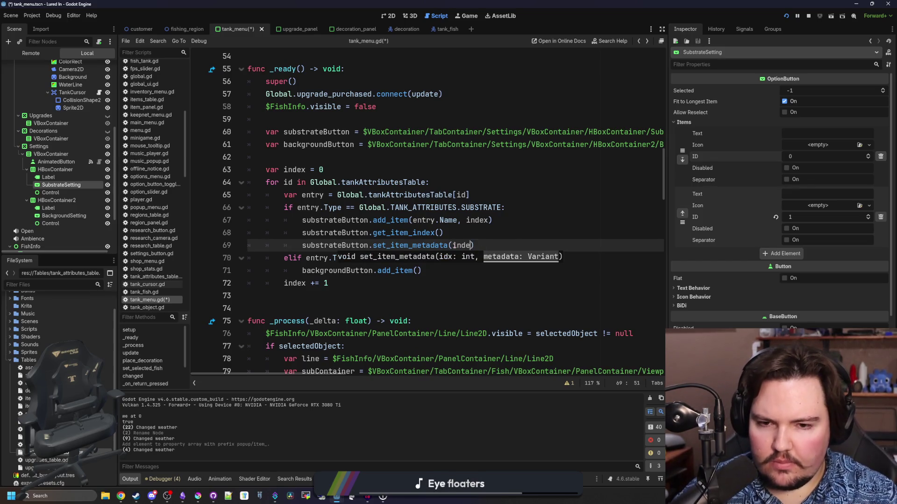
{"action": "type", "text": "x, id)"}
{"action": "triple_click", "coordinate": [463, 232]}
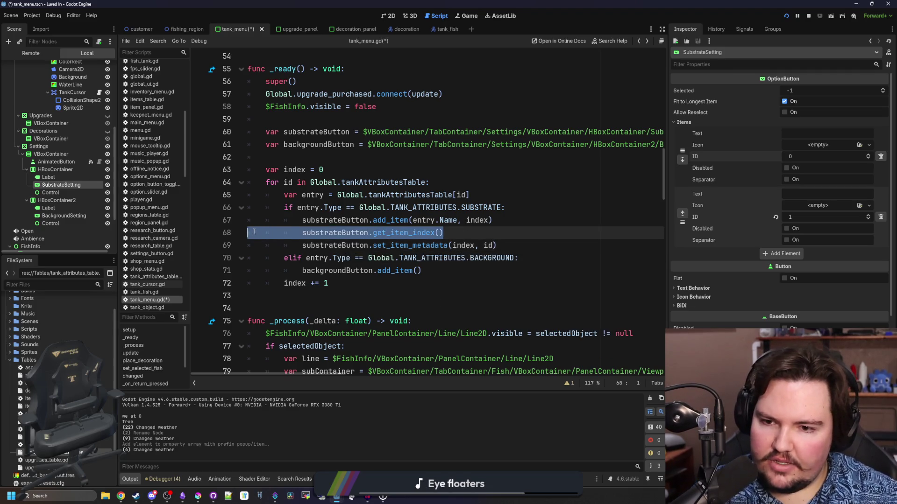
{"action": "key", "text": "BackSpace"}
{"action": "key", "text": "BackSpace"}
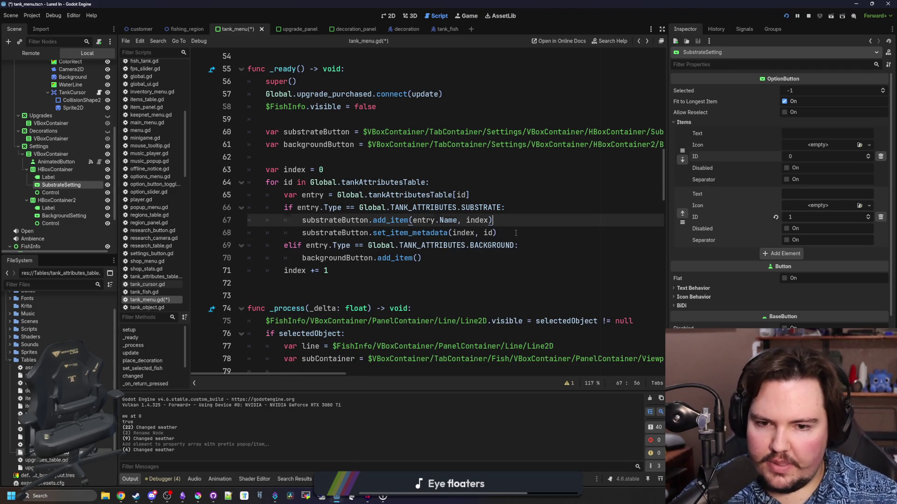
{"action": "left_click", "coordinate": [448, 264]}
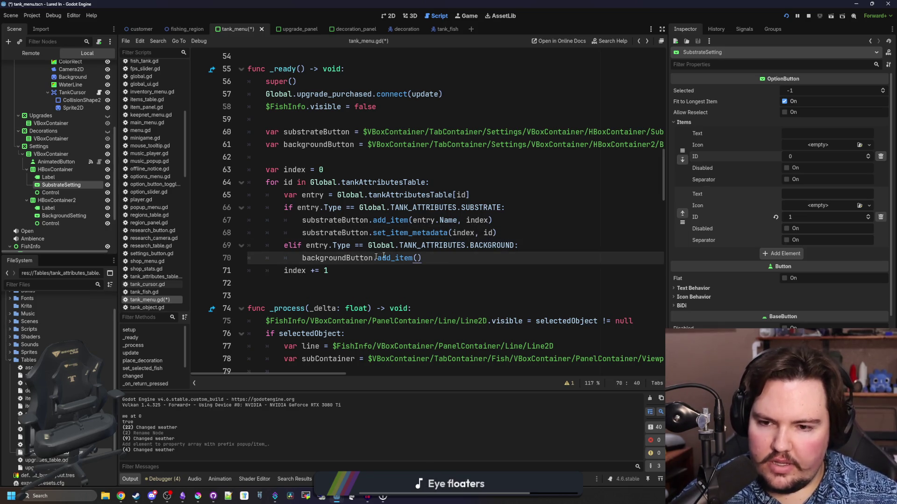
{"action": "mouse_move", "coordinate": [493, 219]}
{"action": "left_mouse_down"}
{"action": "mouse_move", "coordinate": [496, 233]}
{"action": "mouse_move", "coordinate": [301, 219]}
{"action": "left_mouse_up"}
{"action": "left_click_drag", "start_coordinate": [421, 258], "coordinate": [301, 258]}
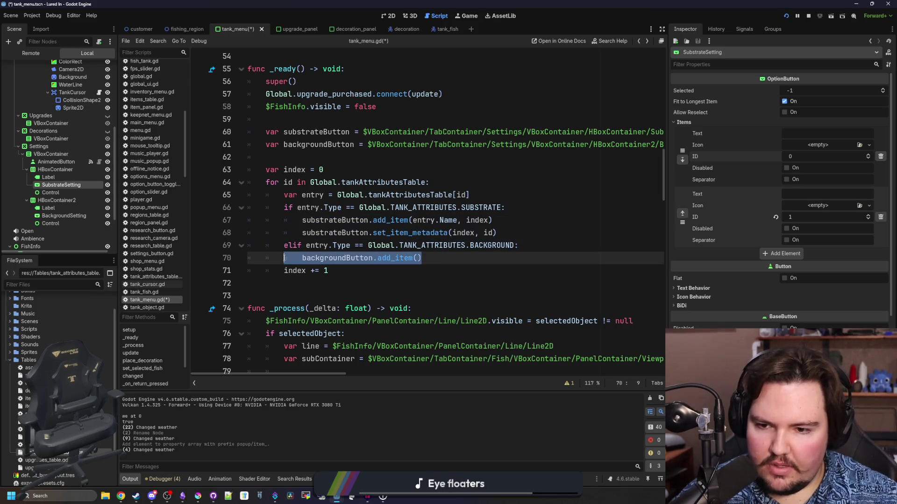
{"action": "key", "text": "ctrl+v"}
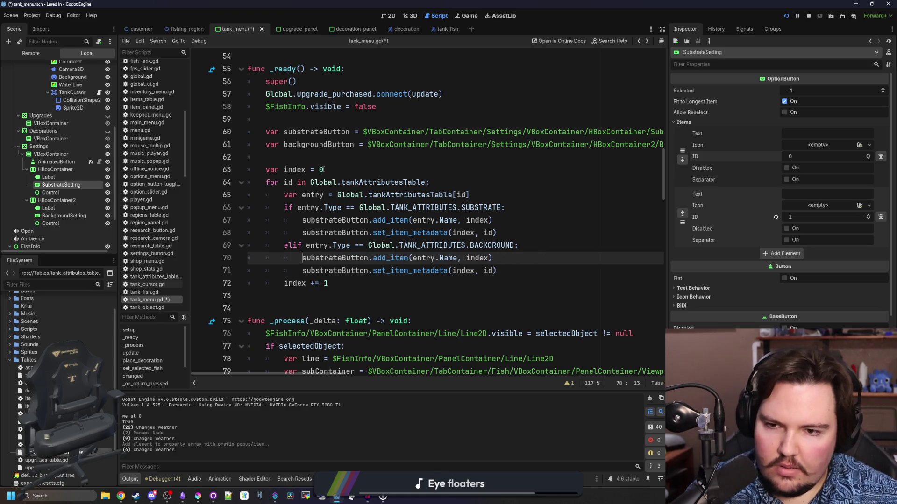
Change substrateButton to backgroundButton in both pasted lines.
{"action": "left_click", "coordinate": [324, 145]}
{"action": "double_click", "coordinate": [323, 145]}
{"action": "key", "text": "ctrl+c"}
{"action": "double_click", "coordinate": [336, 258]}
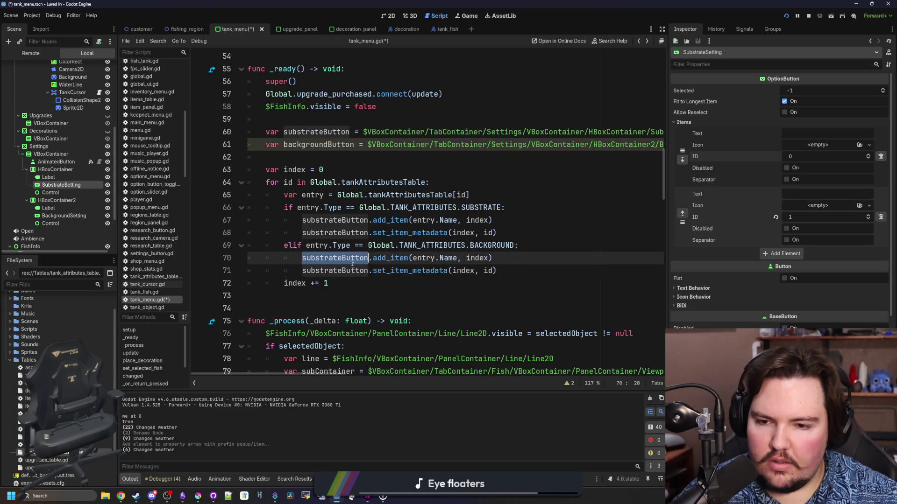
{"action": "key", "text": "ctrl+v"}
{"action": "left_click", "coordinate": [353, 271]}
{"action": "double_click", "coordinate": [346, 271]}
{"action": "key", "text": "ctrl+v"}
Save the tank_menu script and launch the game.
{"action": "left_click", "coordinate": [501, 270]}
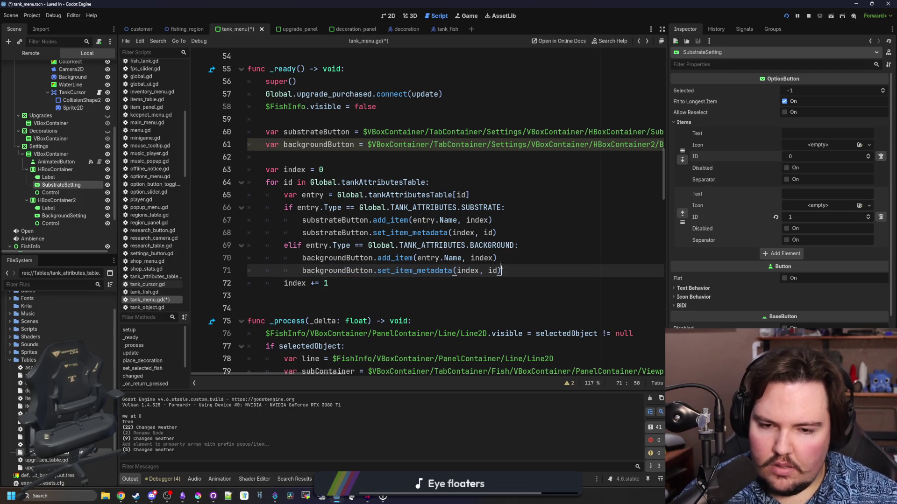
{"action": "left_click", "coordinate": [344, 284]}
{"action": "left_click", "coordinate": [306, 157]}
{"action": "key", "text": "ctrl+s"}
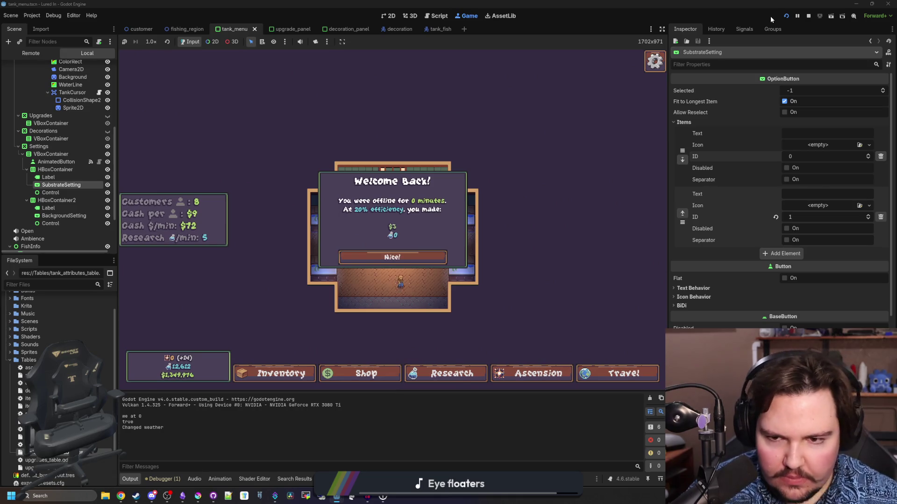
{"action": "left_click", "coordinate": [423, 257]}
{"action": "left_click", "coordinate": [278, 196]}
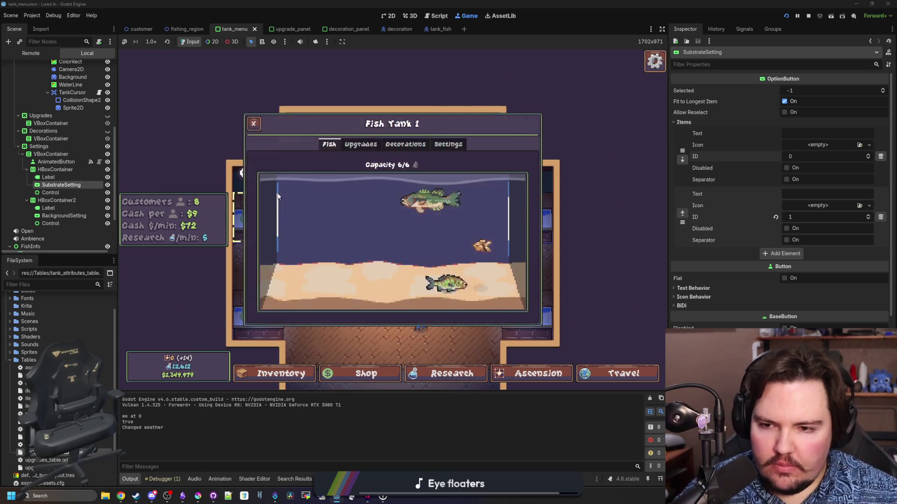
{"action": "left_click", "coordinate": [448, 144]}
{"action": "left_click", "coordinate": [392, 177]}
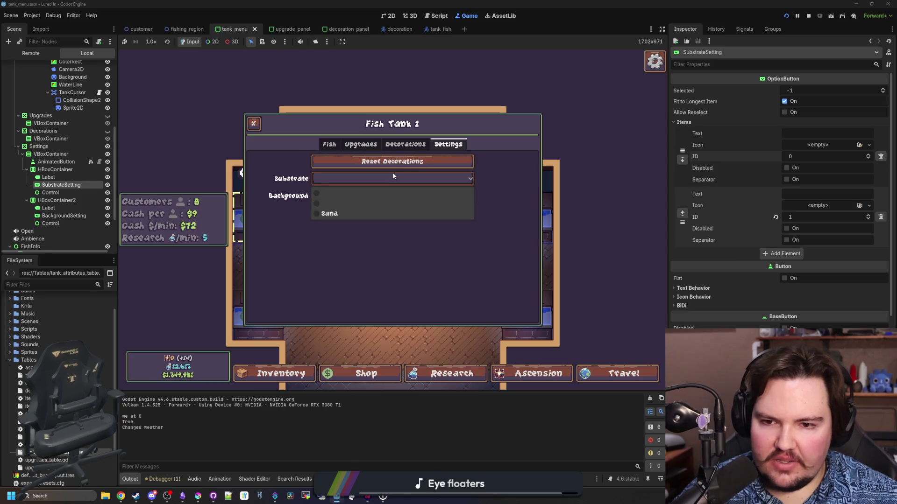
{"action": "left_click", "coordinate": [342, 211]}
{"action": "left_click", "coordinate": [345, 195]}
{"action": "left_click", "coordinate": [345, 193]}
{"action": "left_click", "coordinate": [807, 16]}
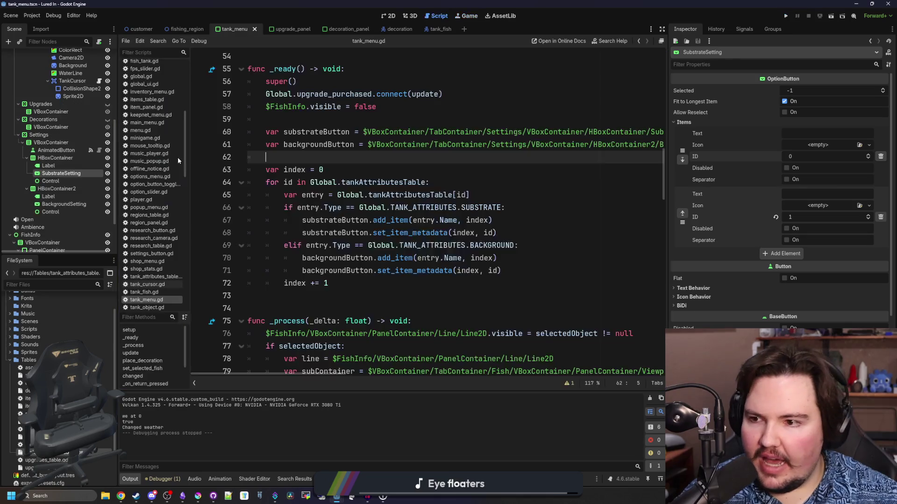
Delete both placeholder items from SubstrateSetting's Items list.
{"action": "left_click", "coordinate": [48, 165]}
{"action": "left_click", "coordinate": [61, 173]}
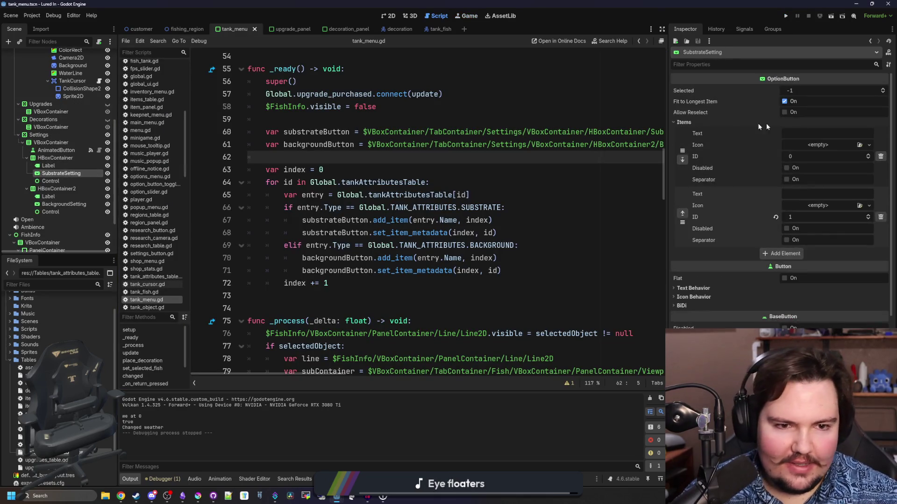
{"action": "left_click", "coordinate": [880, 156]}
{"action": "left_click", "coordinate": [880, 156]}
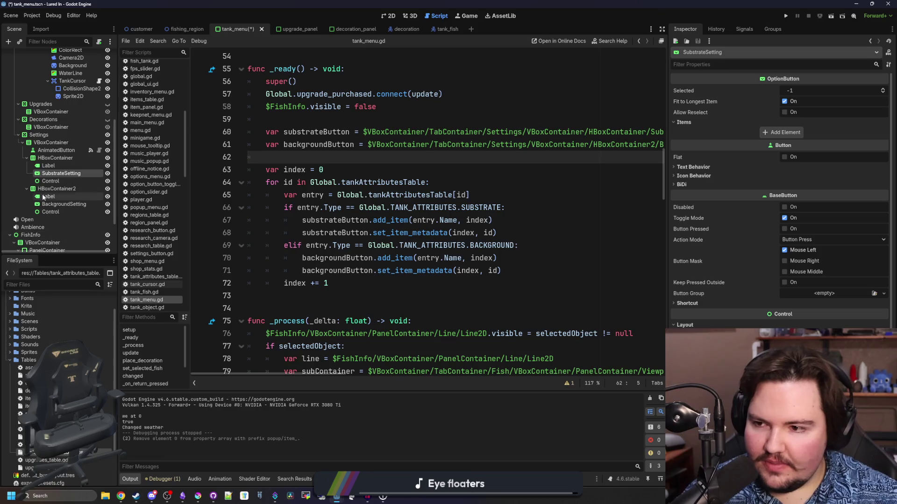
Delete BackgroundSetting's last placeholder item and run the project.
{"action": "left_click", "coordinate": [60, 204]}
{"action": "left_click", "coordinate": [713, 122]}
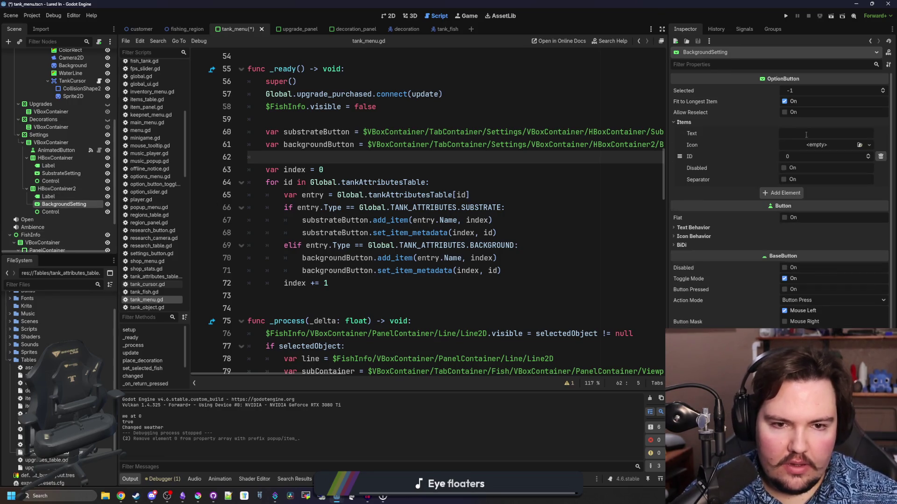
{"action": "left_click", "coordinate": [880, 156]}
{"action": "left_click", "coordinate": [539, 205]}
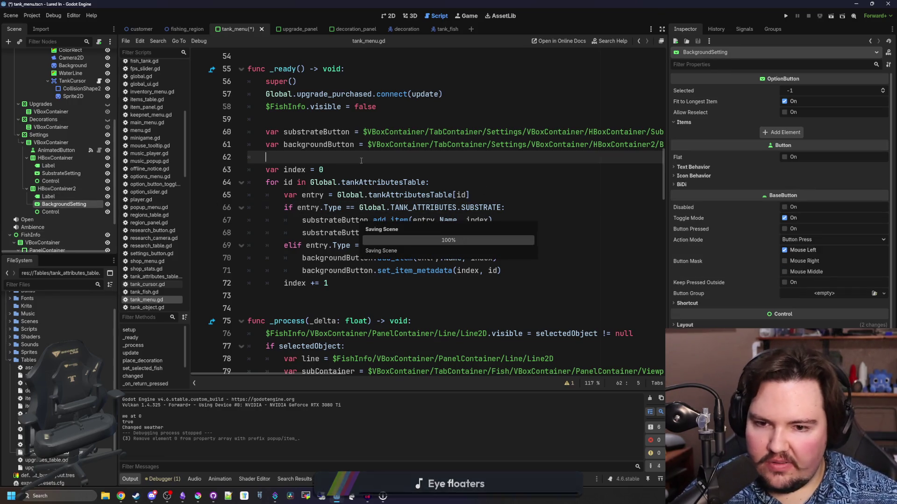
{"action": "left_click", "coordinate": [787, 17]}
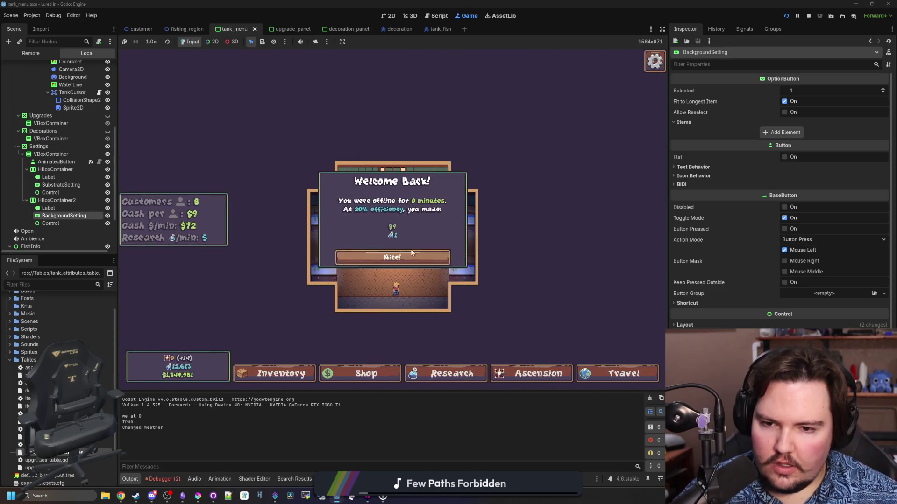
Dismiss Welcome Back, open Fish Tank 1's Settings, and check the Substrate and Background lists.
{"action": "left_click", "coordinate": [392, 257]}
{"action": "left_click", "coordinate": [334, 209]}
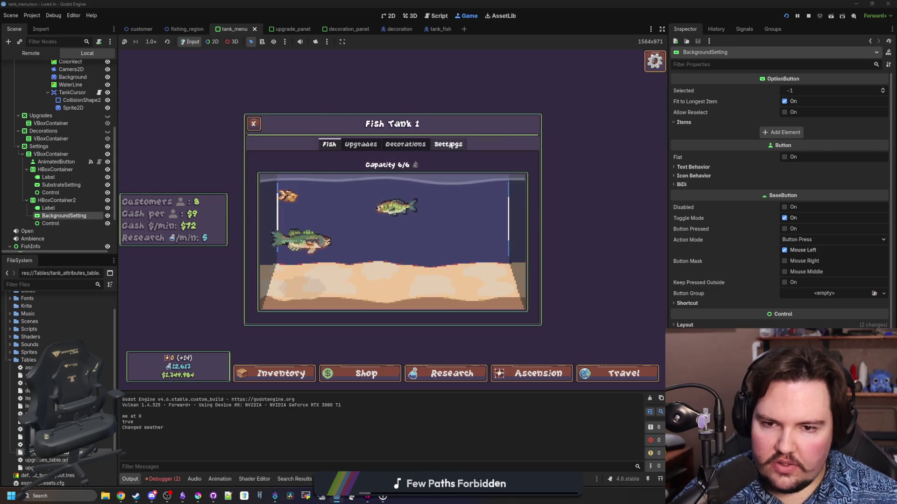
{"action": "left_click", "coordinate": [447, 144]}
{"action": "left_click", "coordinate": [371, 180]}
{"action": "left_click", "coordinate": [352, 182]}
{"action": "left_click", "coordinate": [322, 198]}
{"action": "left_click", "coordinate": [311, 272]}
Recheck that Substrate offers Sand and Background offers Blue, then stop the game.
{"action": "left_click", "coordinate": [327, 179]}
{"action": "left_click", "coordinate": [327, 196]}
{"action": "left_click", "coordinate": [327, 196]}
{"action": "left_click", "coordinate": [327, 196]}
{"action": "left_click", "coordinate": [335, 176]}
{"action": "left_click", "coordinate": [319, 196]}
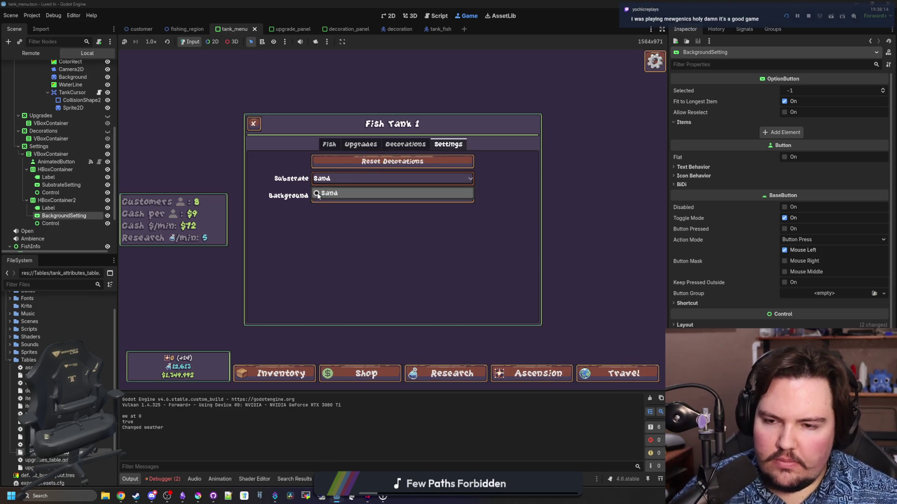
{"action": "left_click", "coordinate": [333, 172]}
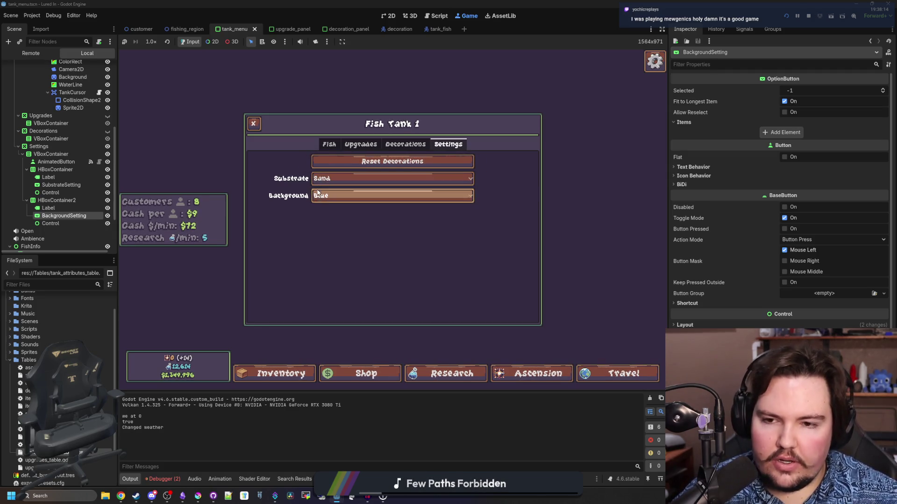
{"action": "left_click", "coordinate": [397, 177]}
{"action": "left_click", "coordinate": [397, 172]}
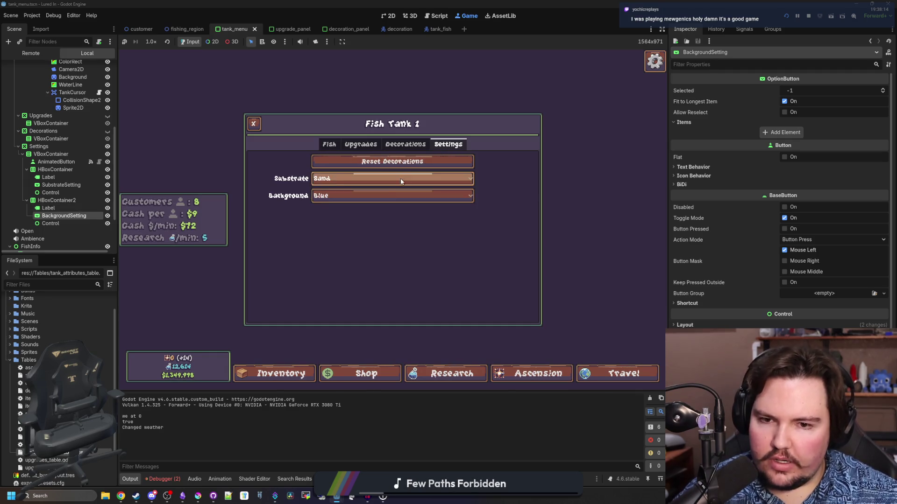
{"action": "key", "text": "F8"}
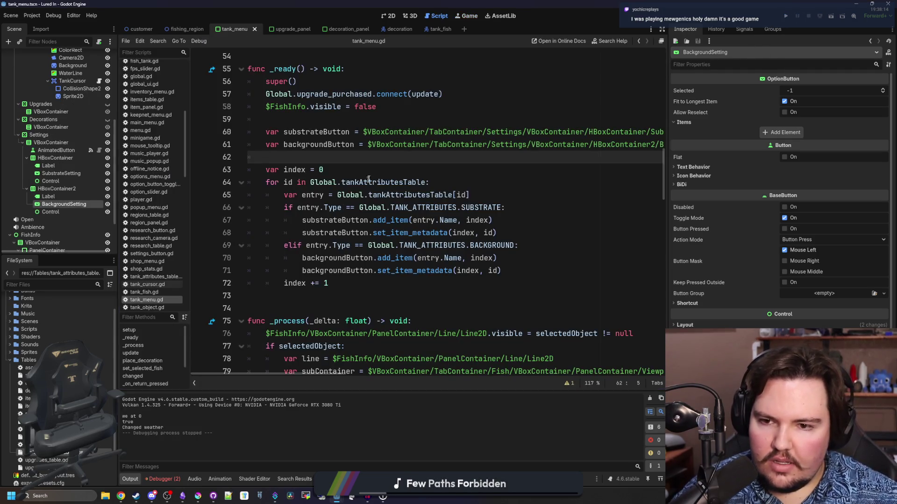
After line 68, add substrateButton.set_item_icon(index, preload()) using autocomplete.
{"action": "key", "text": "Down"}
{"action": "left_click", "coordinate": [524, 231]}
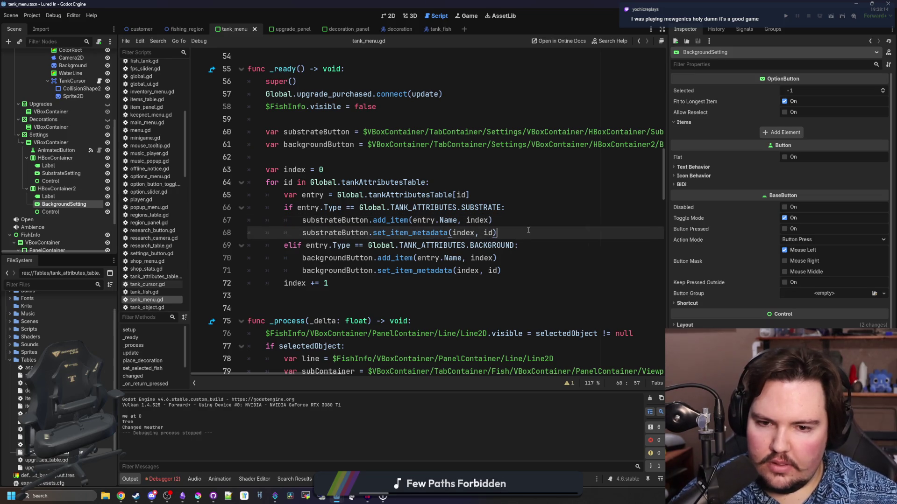
{"action": "key", "text": "Return"}
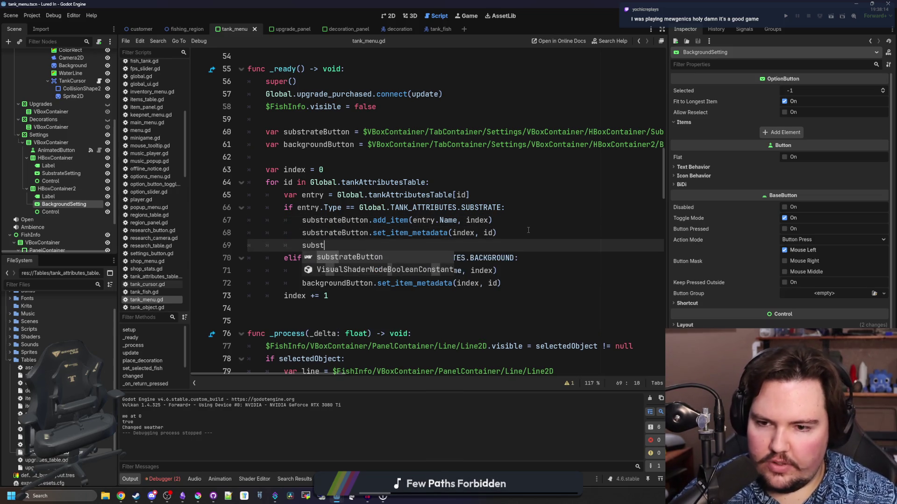
{"action": "key", "text": "Return"}
{"action": "type", "text": ".seT_item"}
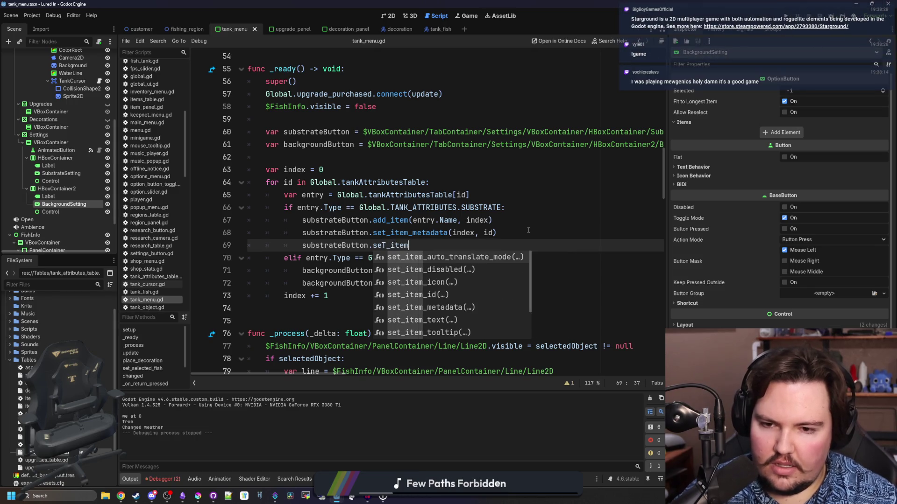
{"action": "key", "text": "Down"}
{"action": "key", "text": "Down"}
{"action": "key", "text": "Return"}
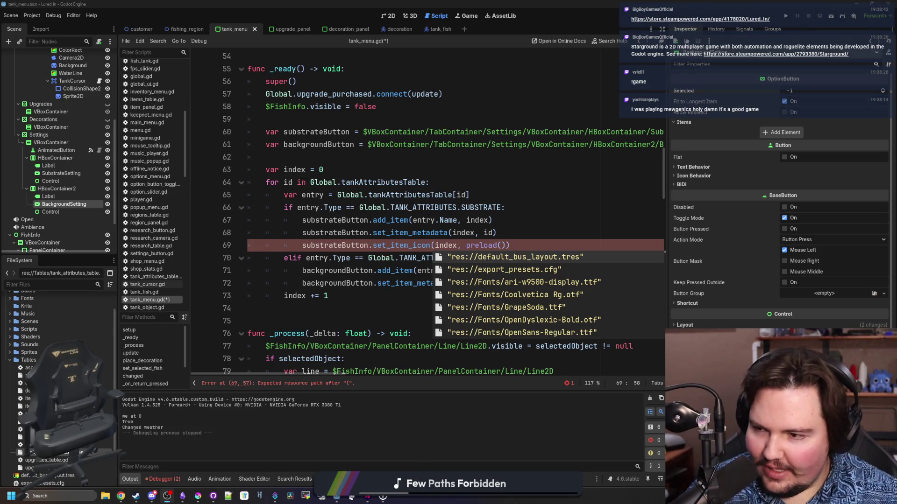
Switch to the browser showing the Lured In Steam store page.
{"action": "left_click", "coordinate": [522, 221]}
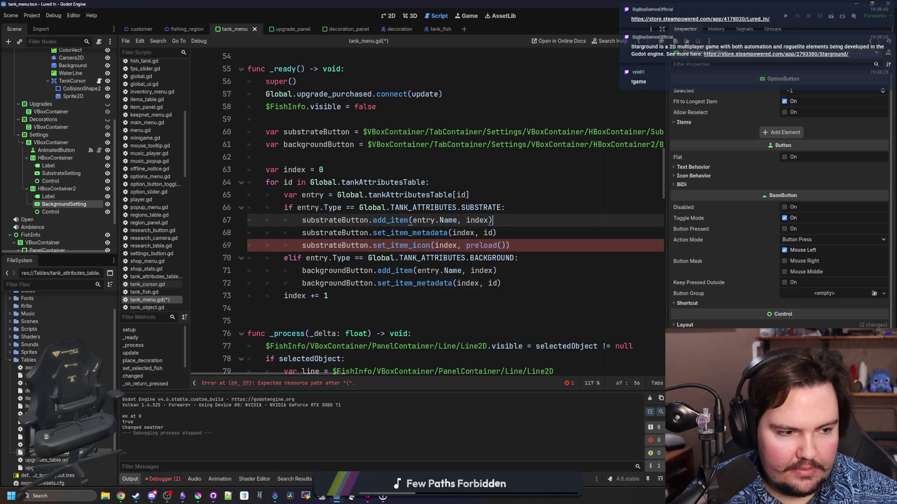
{"action": "left_click", "coordinate": [457, 283]}
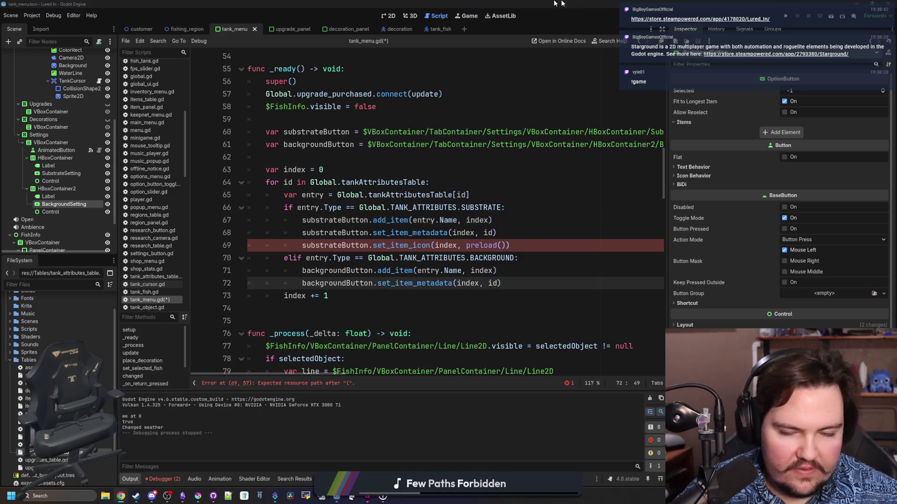
{"action": "key", "text": "alt+Tab"}
{"action": "scroll", "coordinate": [514, 436], "scroll_direction": "down", "scroll_amount": 5}
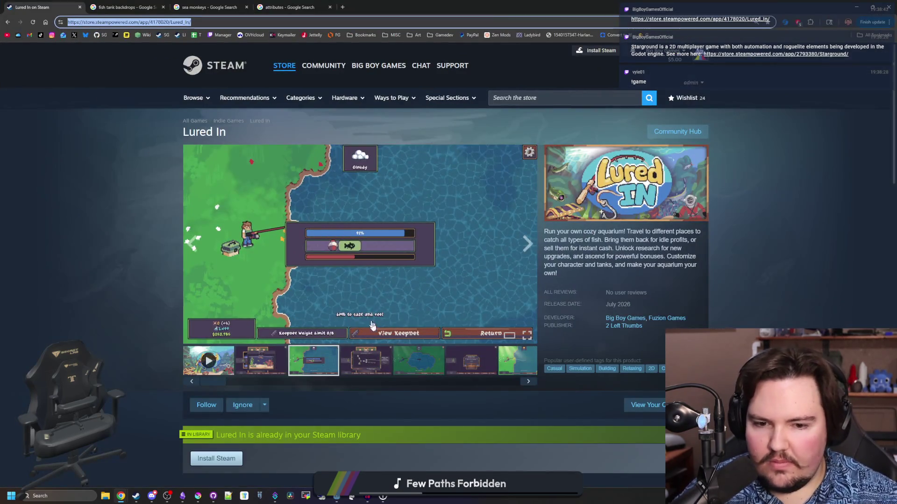
Scroll through the Lured In Steam store page, then return to Godot.
{"action": "scroll", "coordinate": [514, 435], "scroll_direction": "down", "scroll_amount": 2}
{"action": "scroll", "coordinate": [326, 329], "scroll_direction": "up", "scroll_amount": 7}
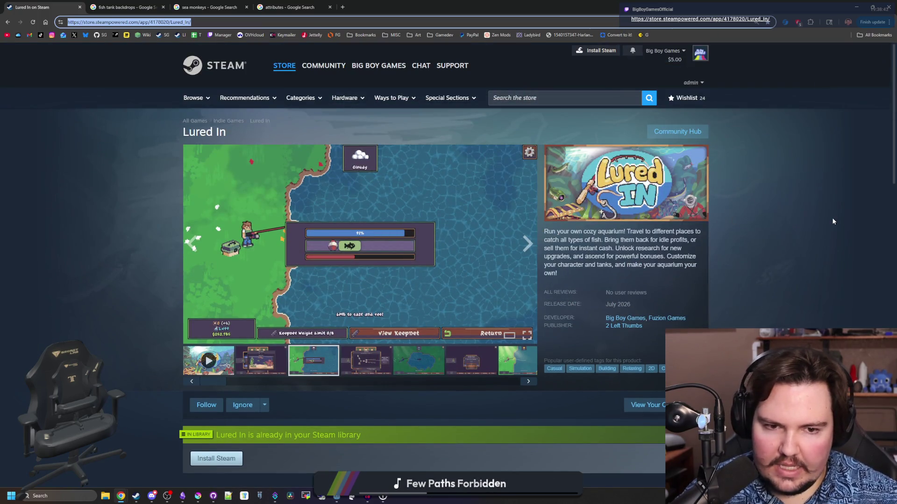
{"action": "left_click", "coordinate": [833, 222]}
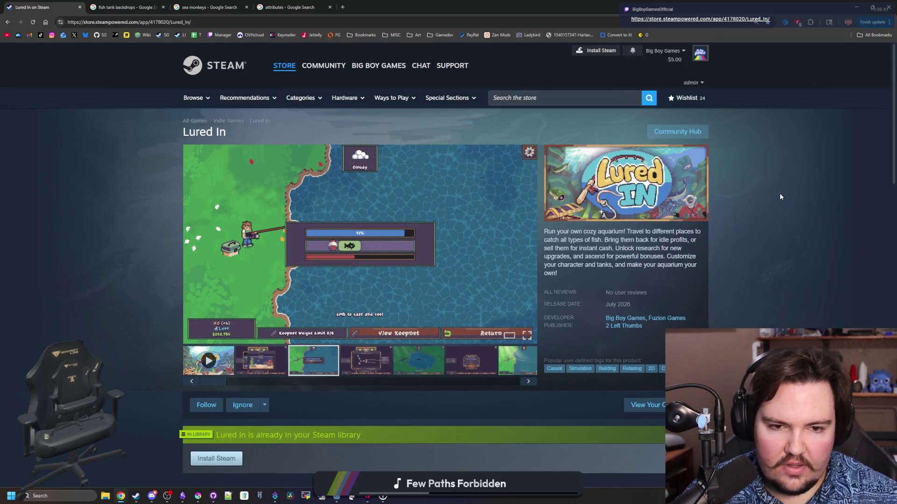
{"action": "key", "text": "alt+Tab"}
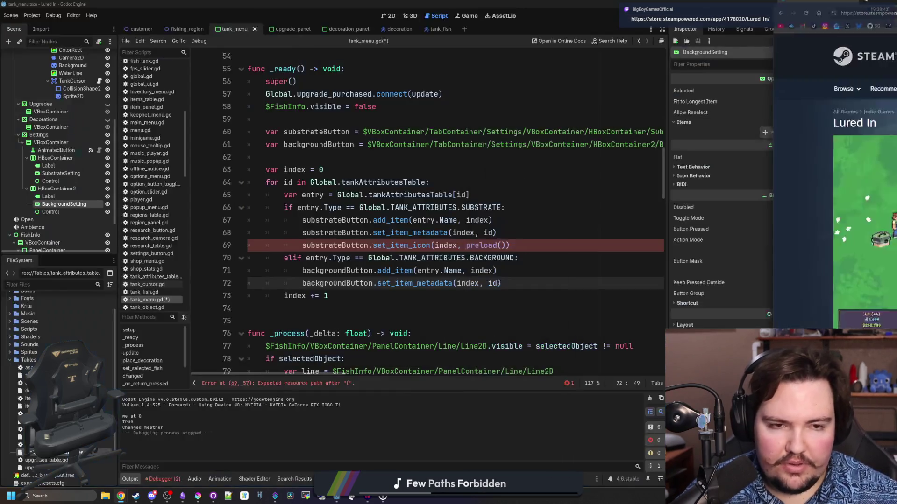
Fill preload() with res://Sprites/tank_substrate_sand.png via autocomplete and run the project.
{"action": "left_click", "coordinate": [537, 258]}
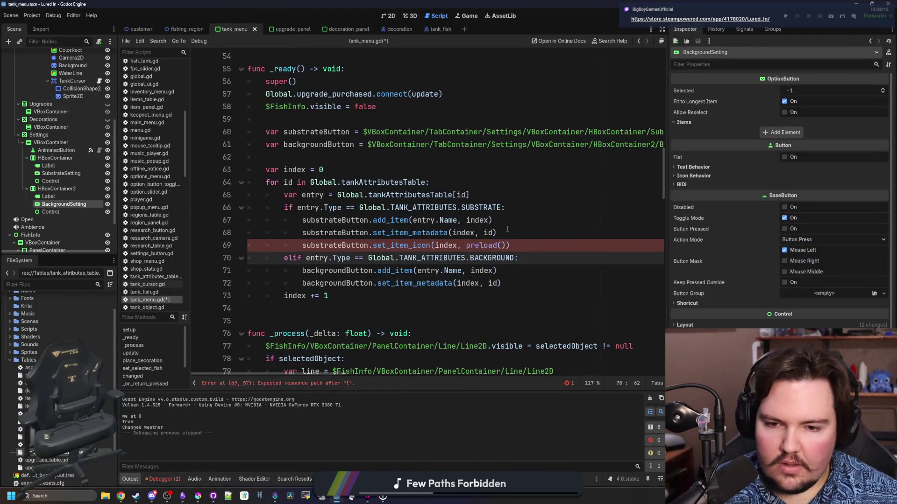
{"action": "left_click", "coordinate": [536, 245]}
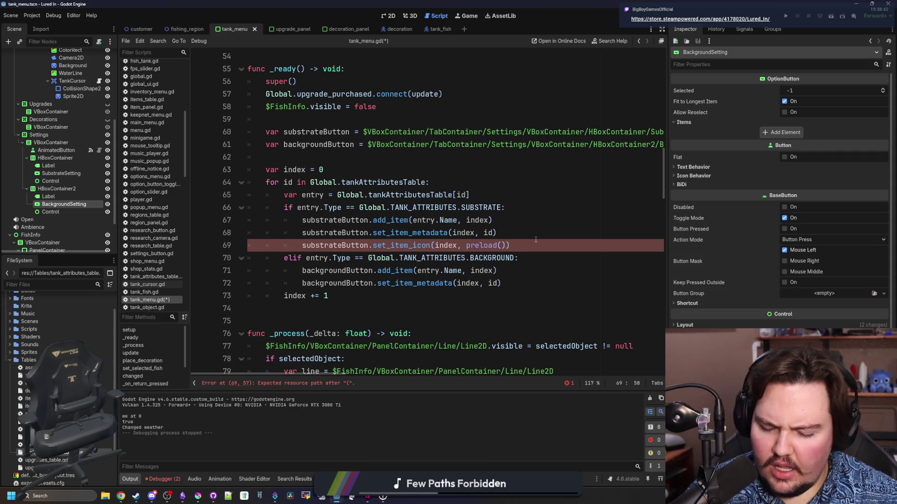
{"action": "type", "text": "sand"}
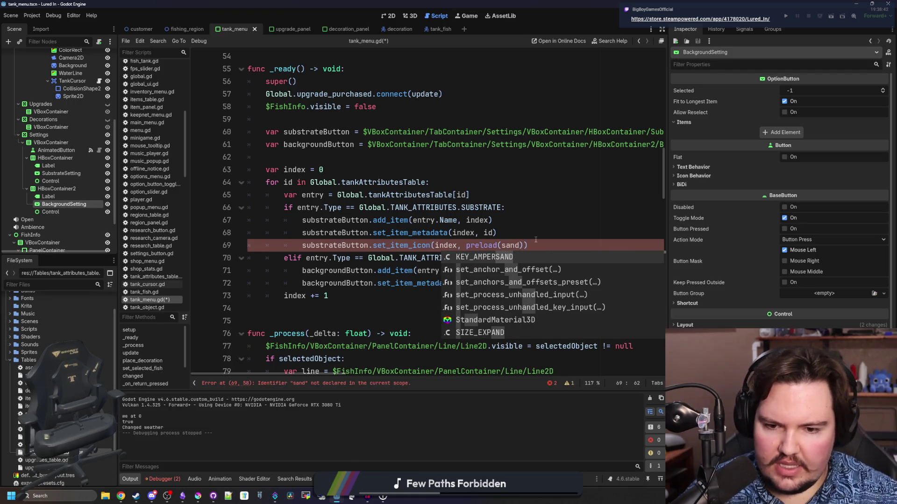
{"action": "key", "text": "BackSpace"}
{"action": "key", "text": "BackSpace"}
{"action": "key", "text": "BackSpace"}
{"action": "type", "text": "\"spr"}
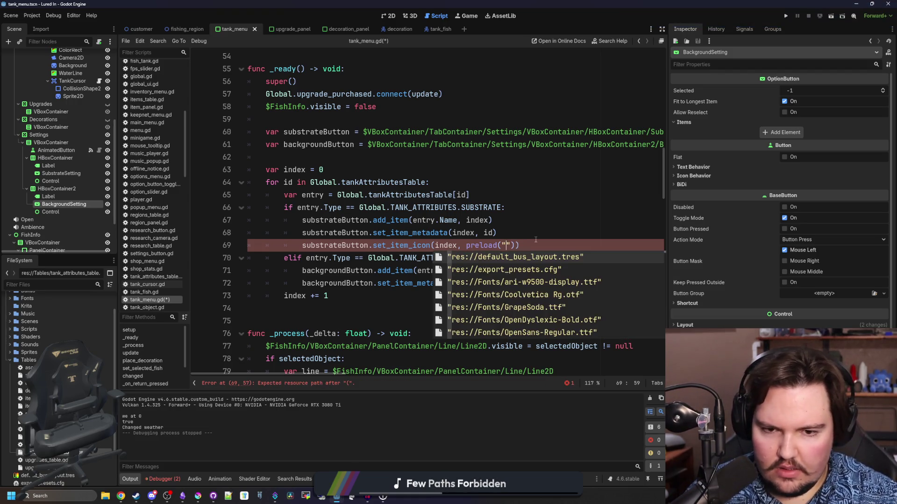
{"action": "type", "text": "ites"}
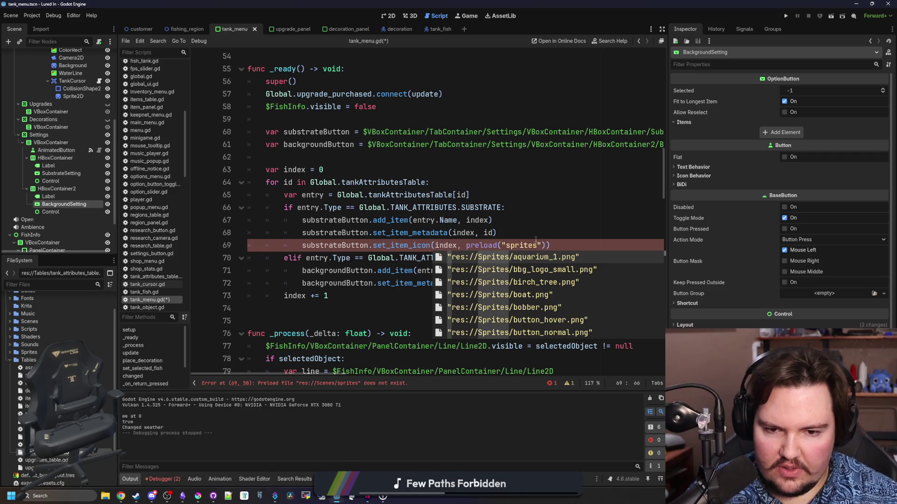
{"action": "key", "text": "BackSpace"}
{"action": "key", "text": "BackSpace"}
{"action": "key", "text": "BackSpace"}
{"action": "type", "text": "sand"}
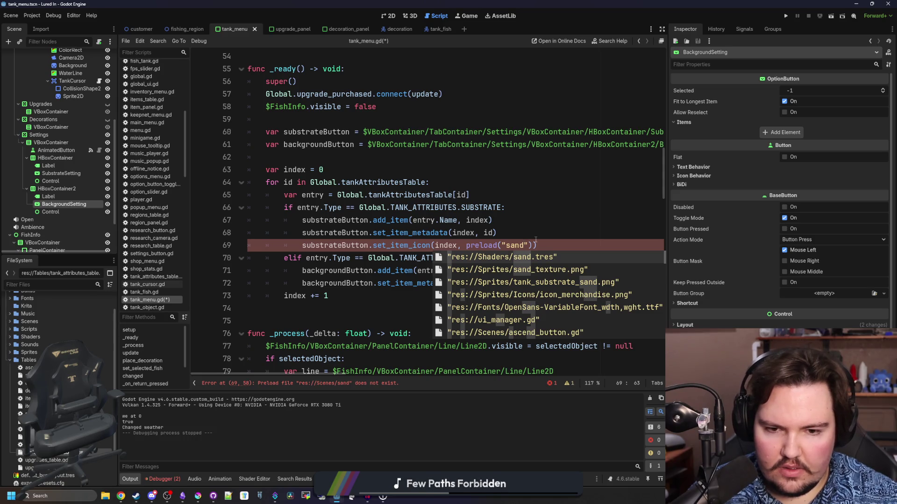
{"action": "key", "text": "Down"}
{"action": "key", "text": "Down"}
{"action": "key", "text": "Return"}
{"action": "left_click", "coordinate": [539, 219]}
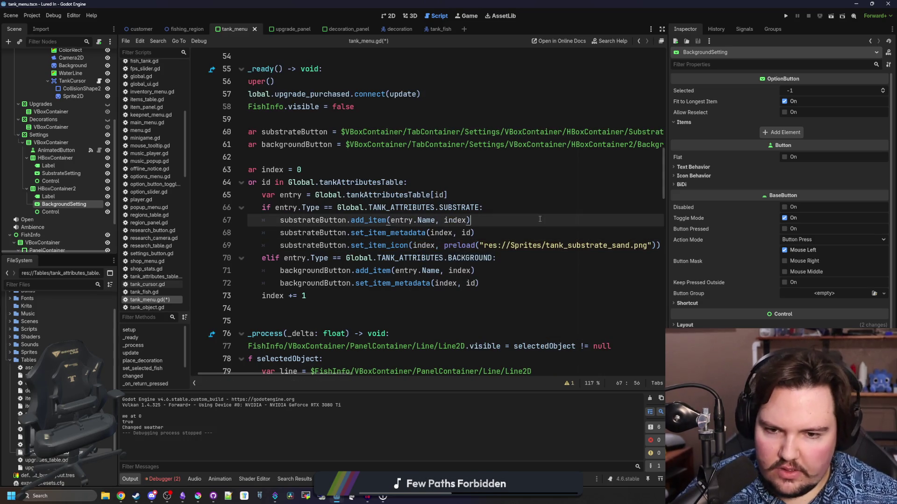
{"action": "left_click", "coordinate": [788, 18]}
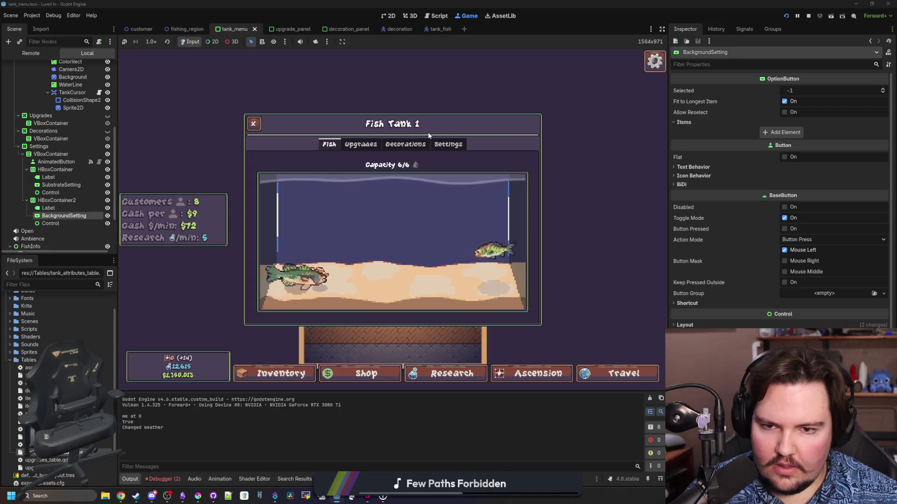
Open the tank Settings page and view the sand icon beside Sand in Substrate.
{"action": "left_click", "coordinate": [448, 144]}
{"action": "left_click", "coordinate": [425, 201]}
{"action": "left_click", "coordinate": [425, 201]}
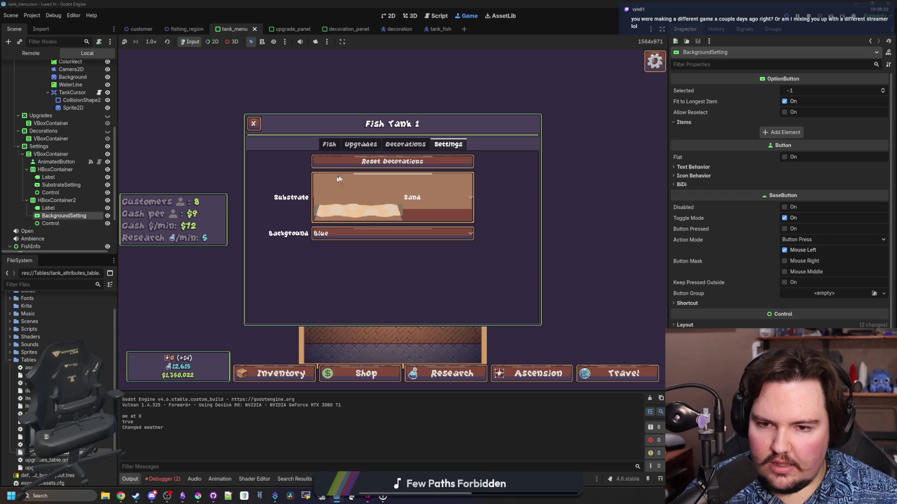
{"action": "left_click", "coordinate": [355, 196]}
{"action": "left_click", "coordinate": [514, 280]}
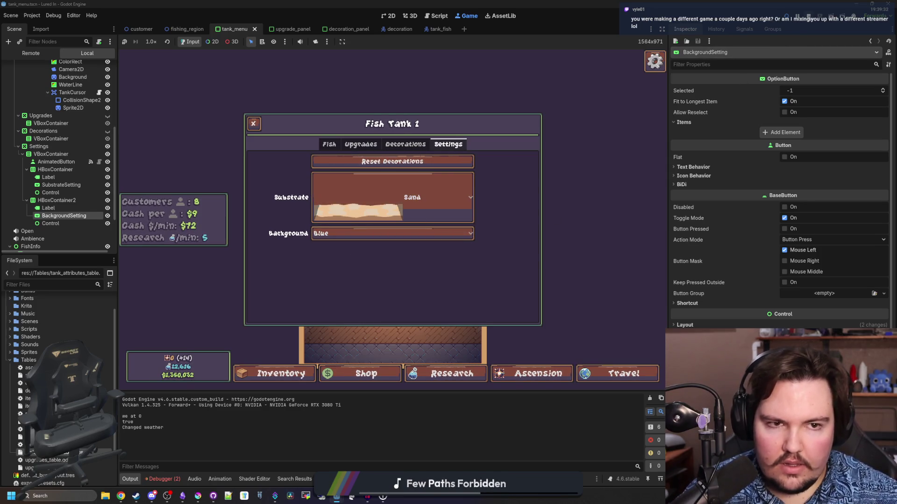
Stop the game, save, and open the Starground Steam store page in a browser.
{"action": "key", "text": "F8"}
{"action": "key", "text": "ctrl+s"}
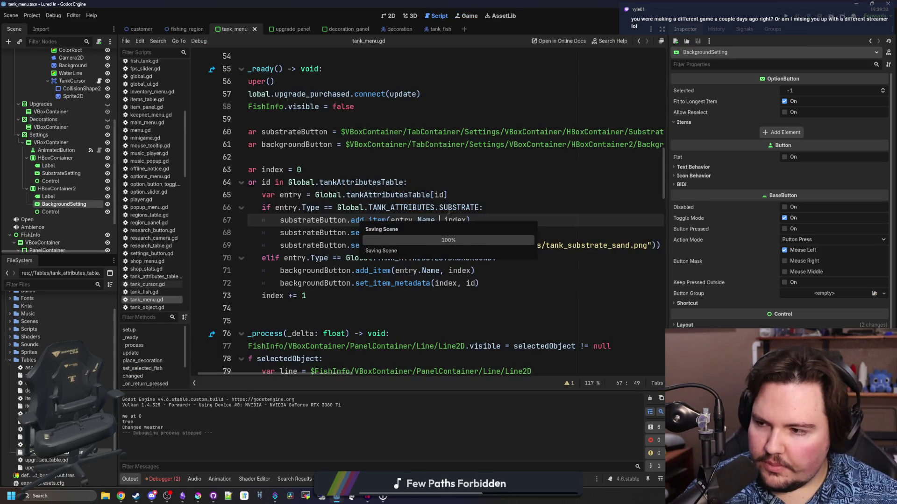
{"action": "left_click", "coordinate": [468, 200]}
{"action": "key", "text": "ctrl+s"}
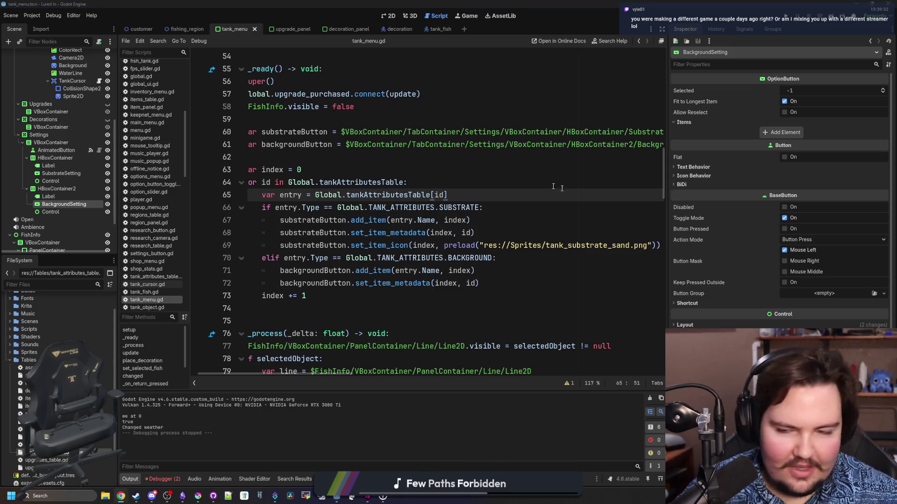
{"action": "key", "text": "super+2"}
{"action": "left_click", "coordinate": [308, 212]}
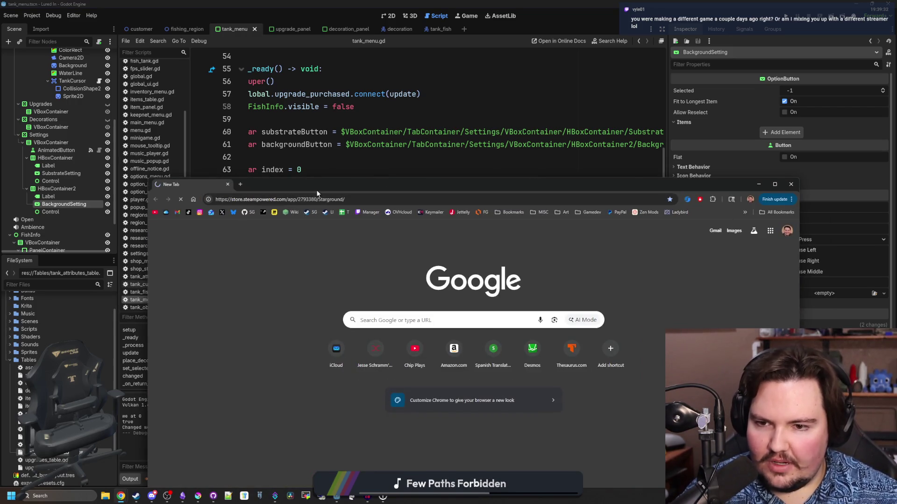
Page through the Starground store screenshots, then take Chrome out of full screen.
{"action": "double_click", "coordinate": [316, 185]}
{"action": "left_click", "coordinate": [360, 368]}
{"action": "left_click", "coordinate": [399, 368]}
{"action": "left_click", "coordinate": [470, 369]}
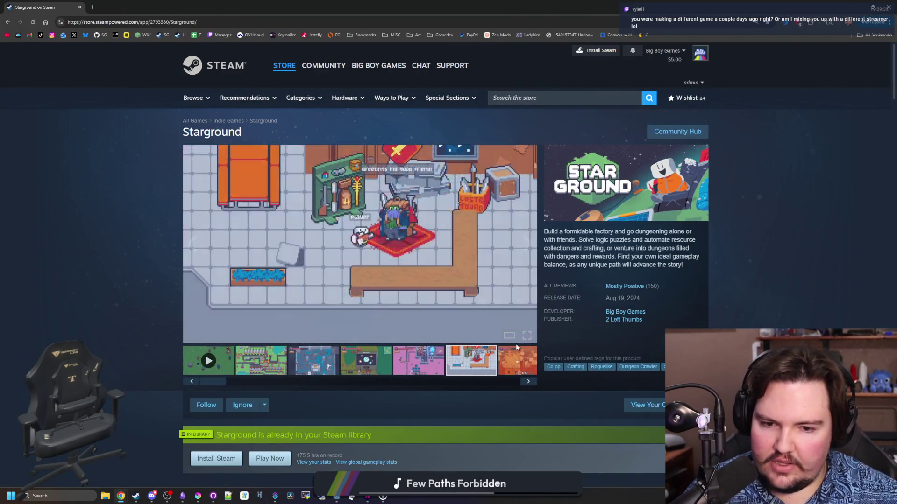
{"action": "left_click", "coordinate": [528, 244]}
{"action": "left_click", "coordinate": [531, 246]}
{"action": "left_click", "coordinate": [531, 246]}
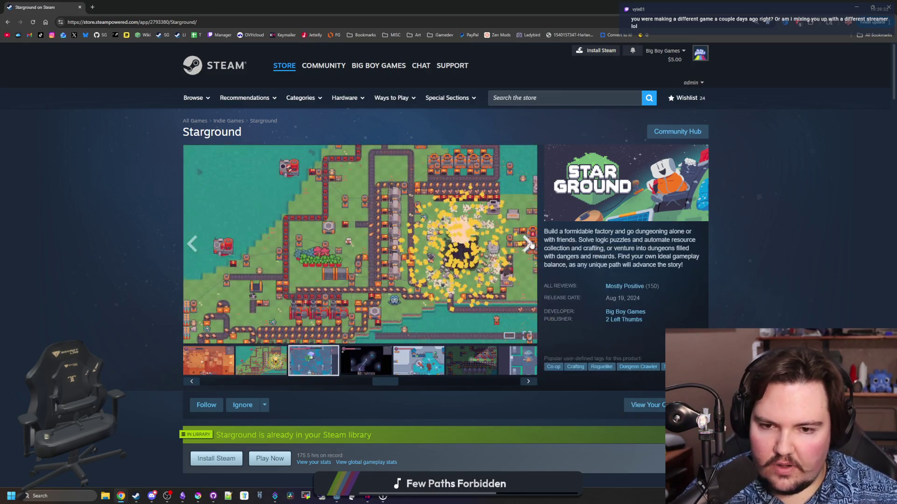
{"action": "left_click", "coordinate": [531, 246]}
{"action": "left_click", "coordinate": [531, 245]}
{"action": "left_click", "coordinate": [531, 245]}
{"action": "left_click", "coordinate": [530, 244]}
{"action": "left_click", "coordinate": [531, 244]}
{"action": "left_click", "coordinate": [531, 244]}
{"action": "left_click", "coordinate": [530, 244]}
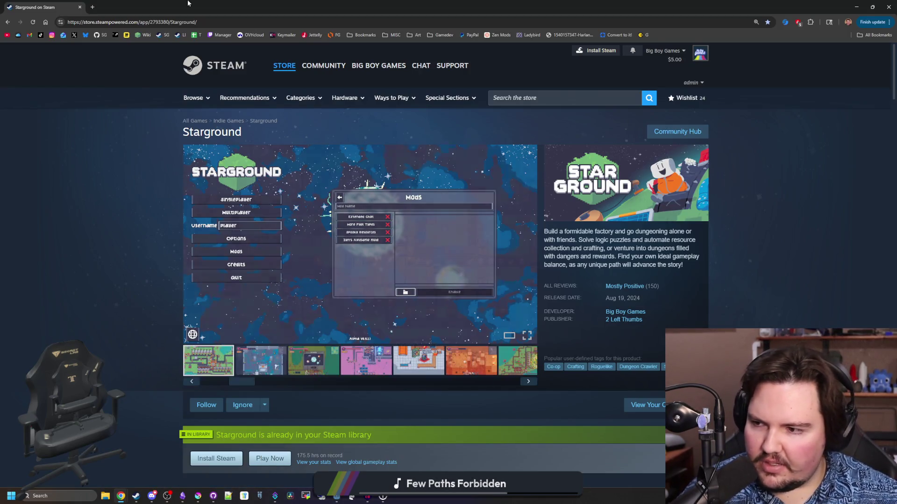
{"action": "left_click_drag", "start_coordinate": [196, 7], "coordinate": [473, 280]}
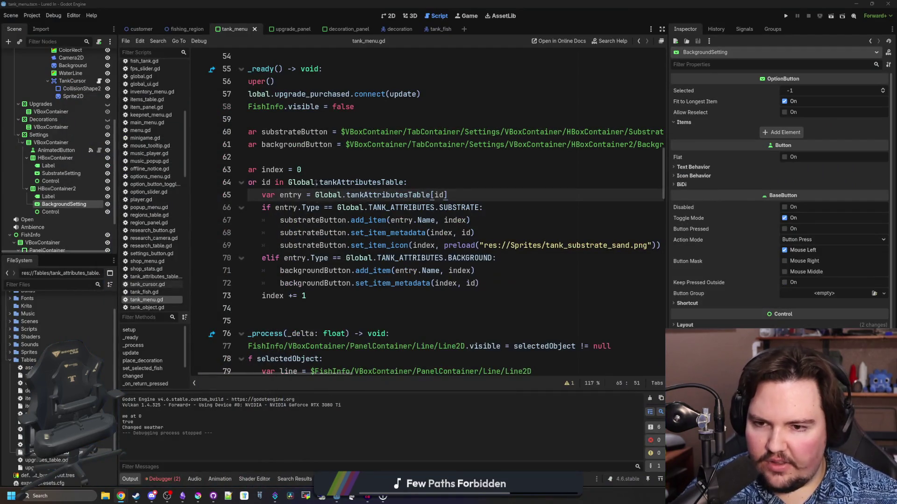
Widen the code editor by dragging the Inspector divider right.
{"action": "left_click", "coordinate": [314, 161]}
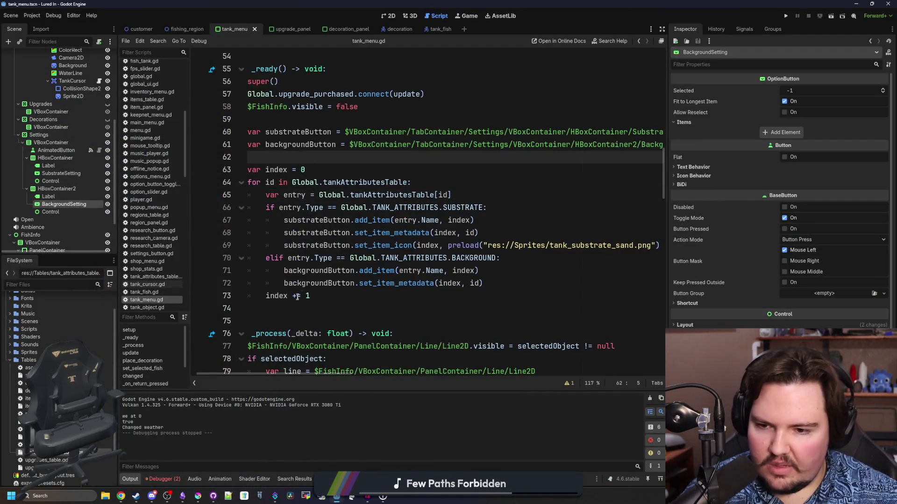
{"action": "left_click", "coordinate": [312, 304]}
{"action": "left_click", "coordinate": [343, 299]}
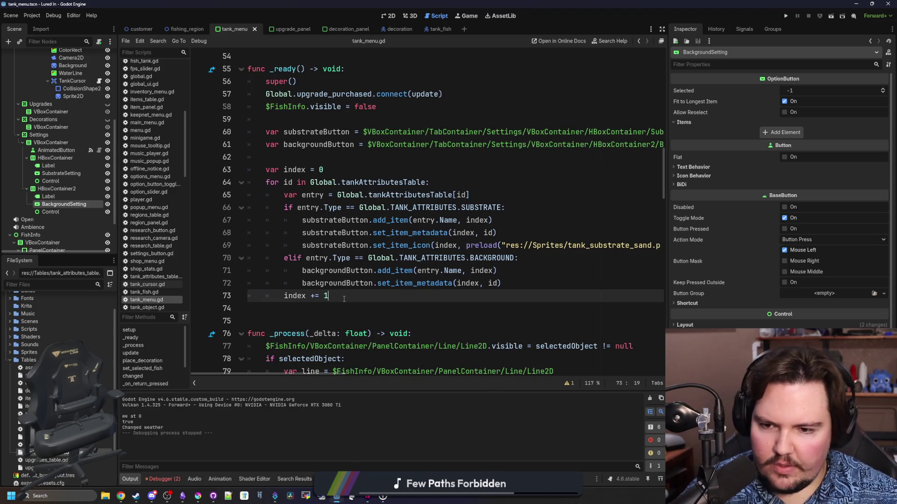
{"action": "key", "text": "Down"}
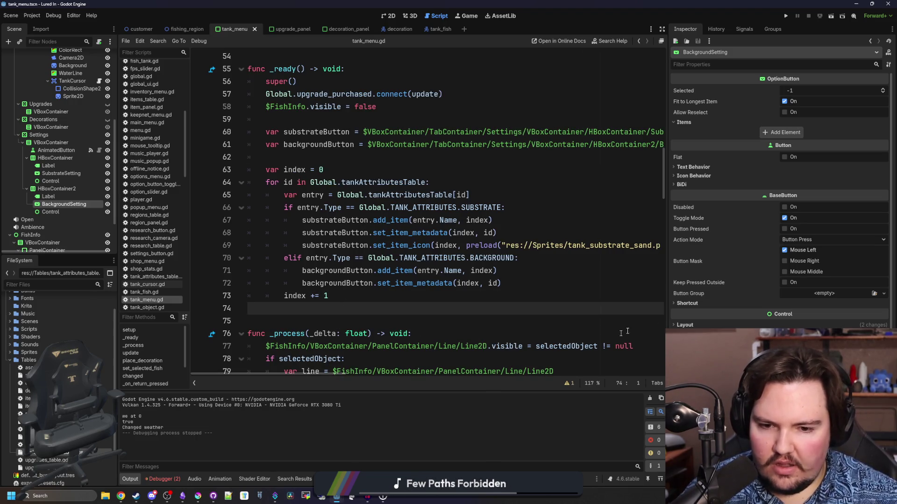
{"action": "left_click_drag", "start_coordinate": [668, 308], "coordinate": [817, 307]}
Save the script and scene, then maximize Krita showing tank_background_blue.png.
{"action": "left_click", "coordinate": [555, 229]}
{"action": "key", "text": "Down"}
{"action": "key", "text": "Down"}
{"action": "key", "text": "Down"}
{"action": "key", "text": "ctrl+s"}
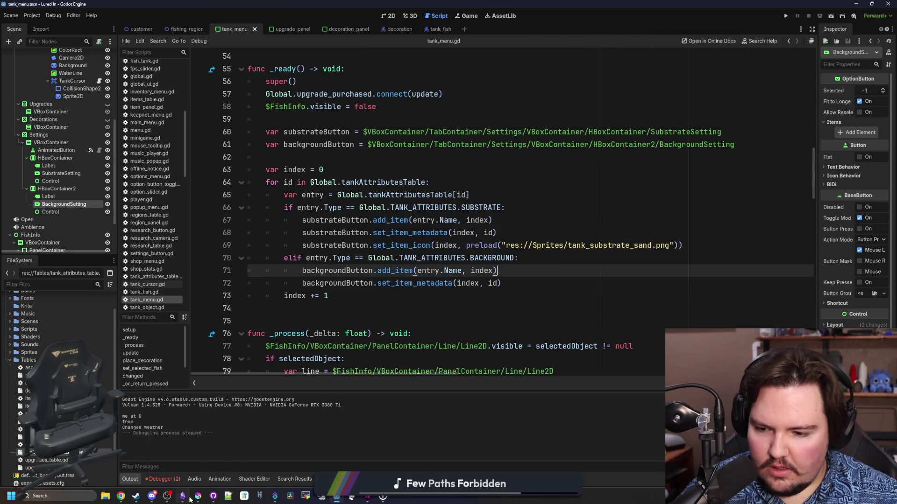
{"action": "left_click", "coordinate": [196, 497]}
{"action": "double_click", "coordinate": [466, 310]}
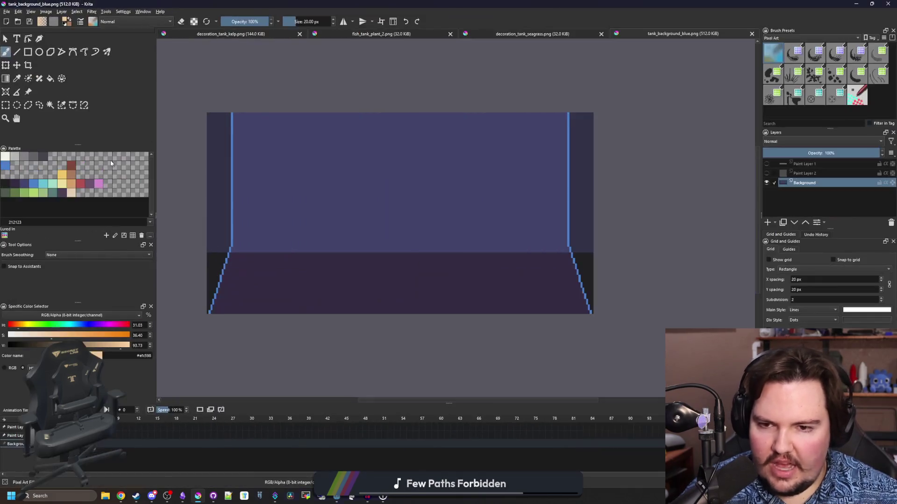
Abandon a first new document and measure a tank background area with a rectangular selection.
{"action": "left_click", "coordinate": [6, 11]}
{"action": "key", "text": "Escape"}
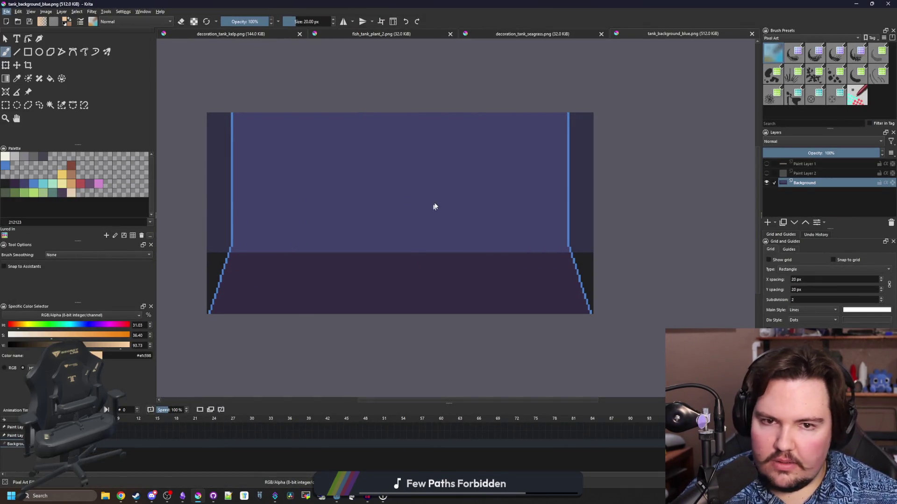
{"action": "key", "text": "ctrl+shift+n"}
{"action": "left_click", "coordinate": [391, 169]}
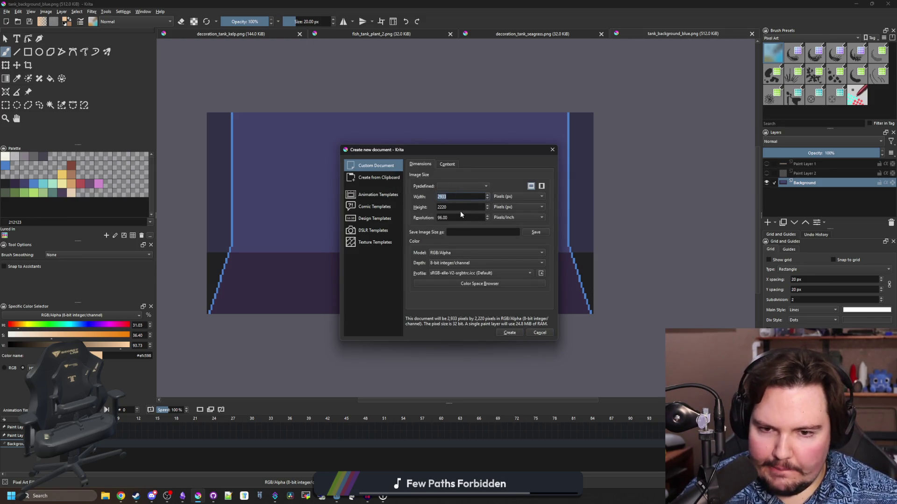
{"action": "left_click", "coordinate": [540, 333]}
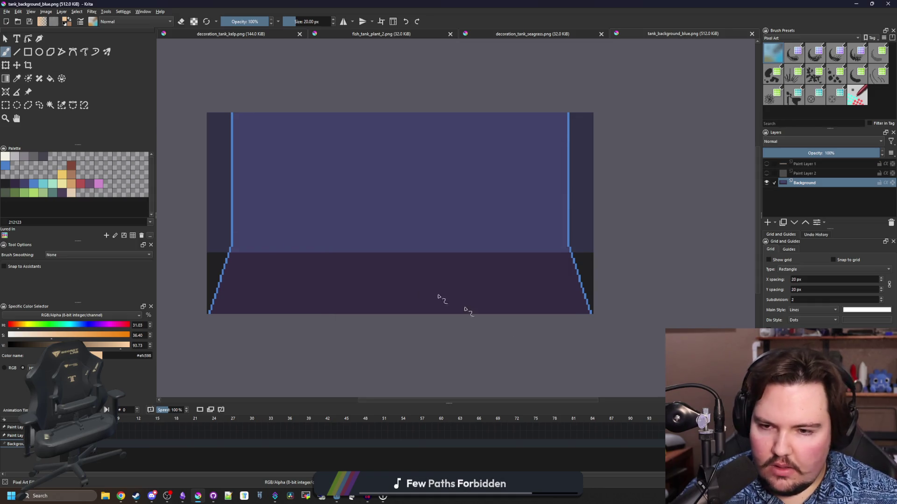
{"action": "key", "text": "ctrl+r"}
{"action": "mouse_move", "coordinate": [334, 131]}
{"action": "left_mouse_down"}
{"action": "mouse_move", "coordinate": [427, 201]}
{"action": "mouse_move", "coordinate": [454, 251]}
{"action": "left_mouse_up"}
{"action": "left_click", "coordinate": [381, 184]}
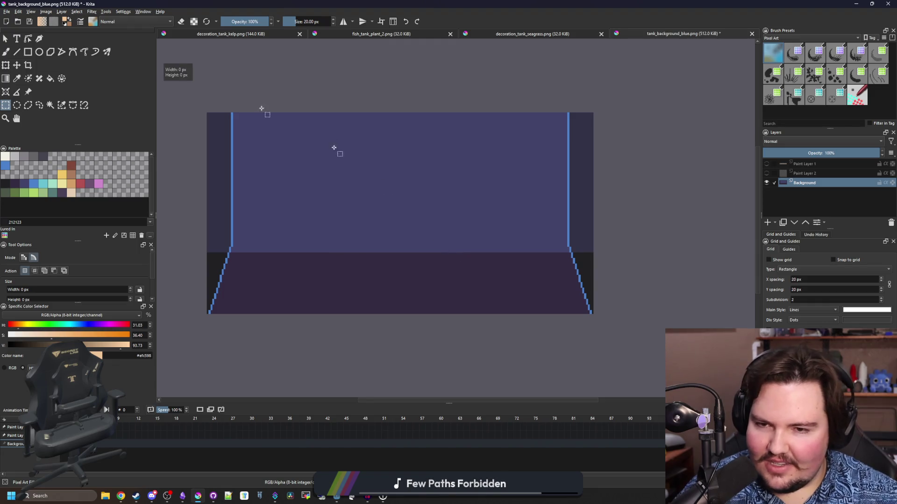
Create a new 48×48 pixel document.
{"action": "left_click", "coordinate": [6, 11]}
{"action": "left_click", "coordinate": [18, 20]}
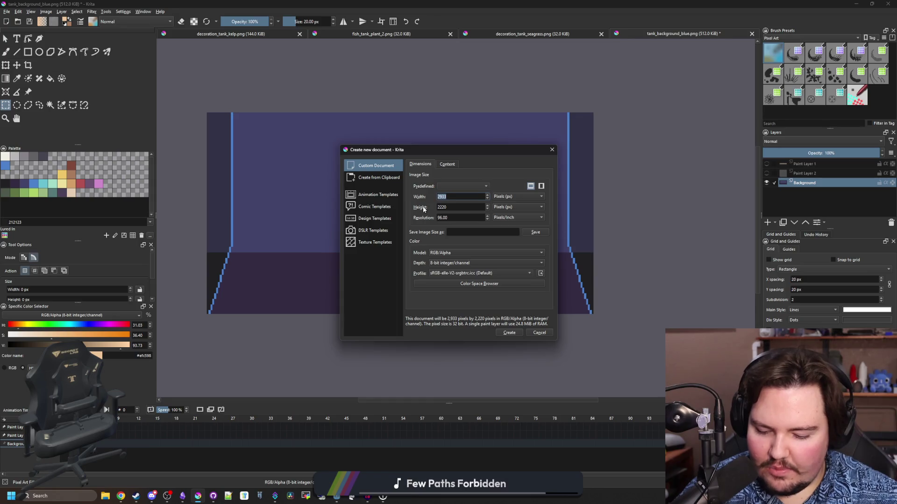
{"action": "type", "text": "48"}
{"action": "key", "text": "Tab"}
{"action": "type", "text": "48"}
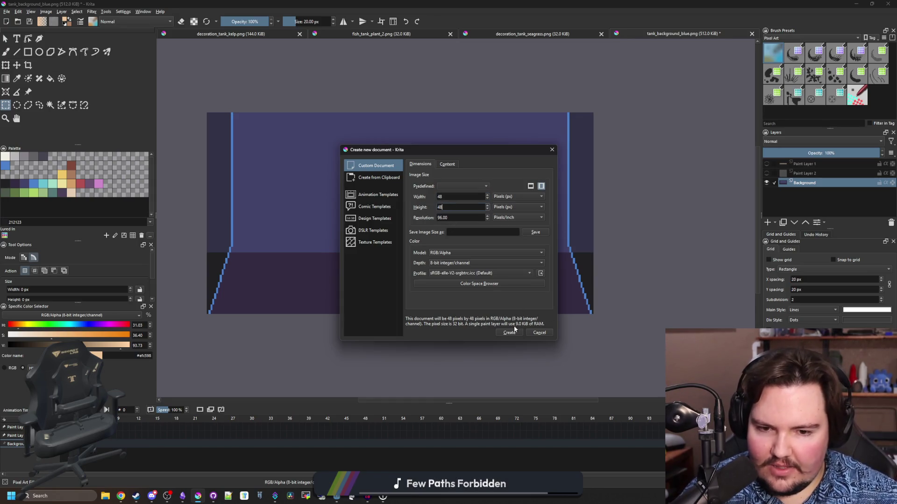
{"action": "key", "text": "Return"}
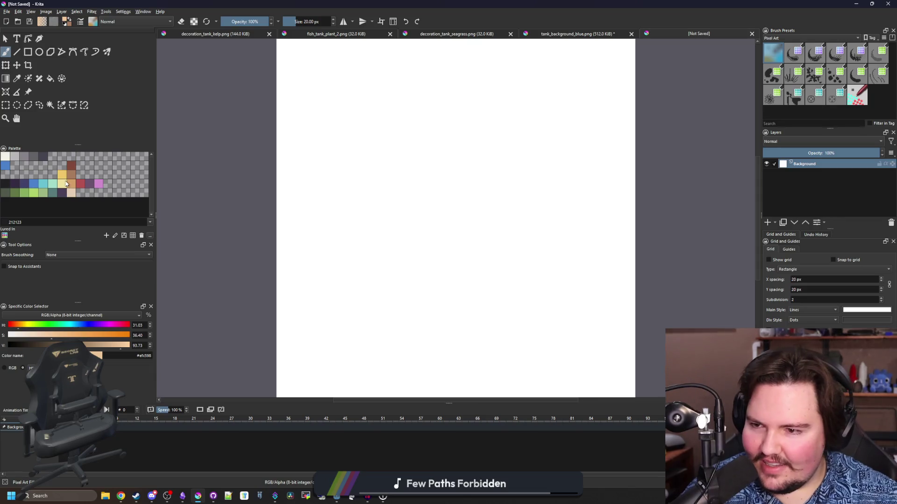
Paint the whole canvas tan from the palette, then pick a light beige swatch.
{"action": "left_click", "coordinate": [71, 183]}
{"action": "scroll", "coordinate": [283, 242], "scroll_direction": "down", "scroll_amount": 2}
{"action": "mouse_move", "coordinate": [289, 303]}
{"action": "left_mouse_down"}
{"action": "mouse_move", "coordinate": [344, 285]}
{"action": "mouse_move", "coordinate": [467, 271]}
{"action": "mouse_move", "coordinate": [450, 170]}
{"action": "mouse_move", "coordinate": [290, 176]}
{"action": "mouse_move", "coordinate": [250, 320]}
{"action": "mouse_move", "coordinate": [503, 153]}
{"action": "left_mouse_up"}
{"action": "left_click", "coordinate": [71, 193]}
Save the image as PNG named tank_substrate_sand_icon.png in the Sprites folder.
{"action": "left_click", "coordinate": [7, 12]}
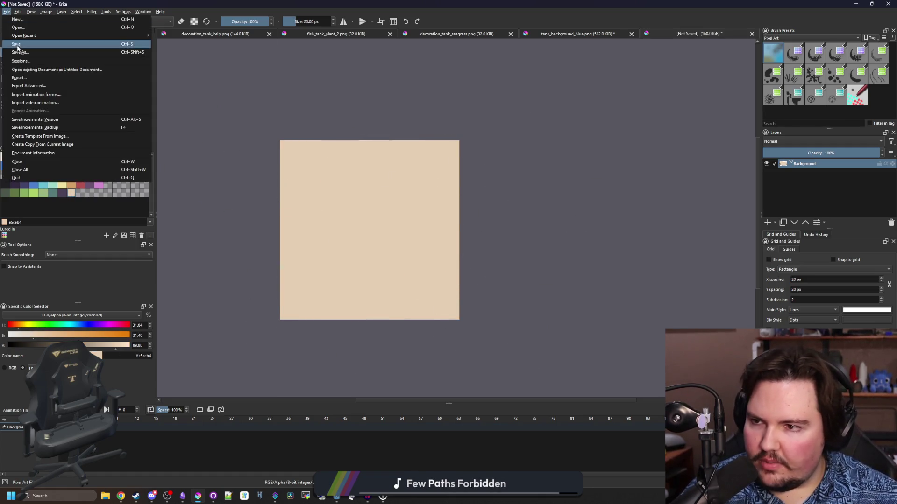
{"action": "key", "text": "Escape"}
{"action": "key", "text": "ctrl+s"}
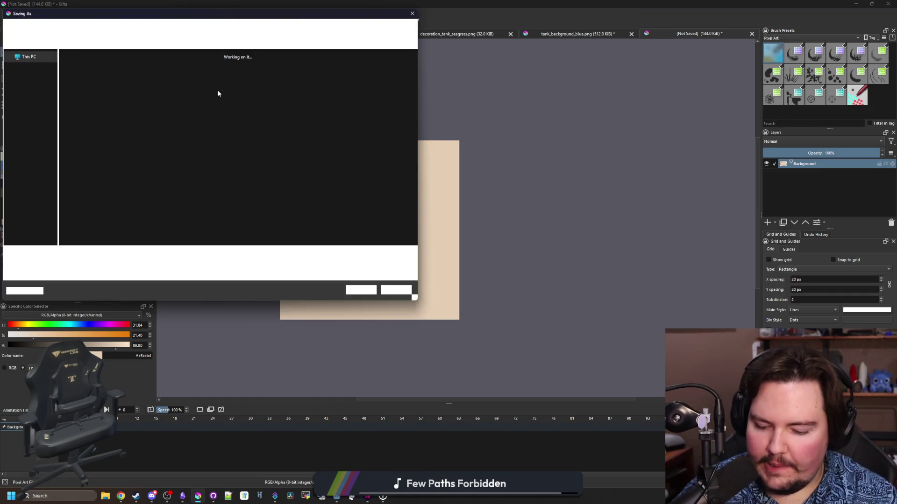
{"action": "type", "text": "substrate_sand_icon"}
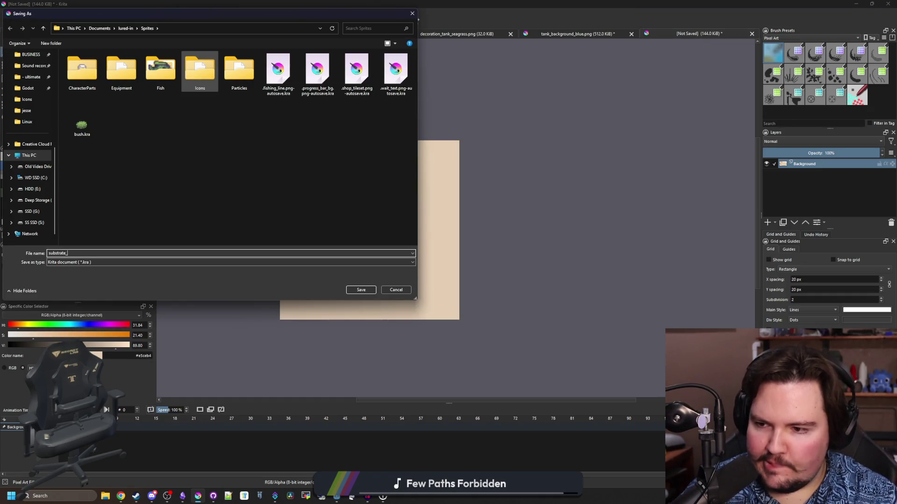
{"action": "left_click", "coordinate": [70, 262]}
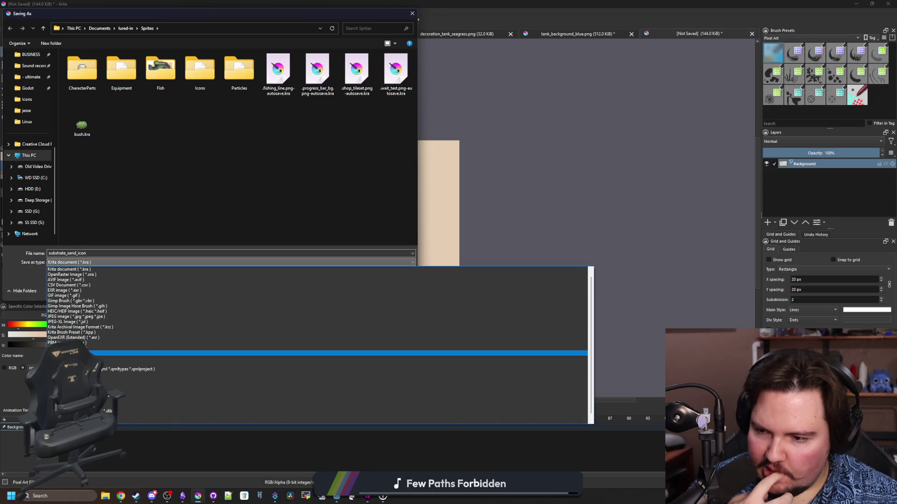
{"action": "left_click", "coordinate": [140, 347]}
{"action": "scroll", "coordinate": [272, 195], "scroll_direction": "down", "scroll_amount": 3}
{"action": "scroll", "coordinate": [243, 211], "scroll_direction": "up", "scroll_amount": 3}
{"action": "scroll", "coordinate": [224, 234], "scroll_direction": "down", "scroll_amount": 3}
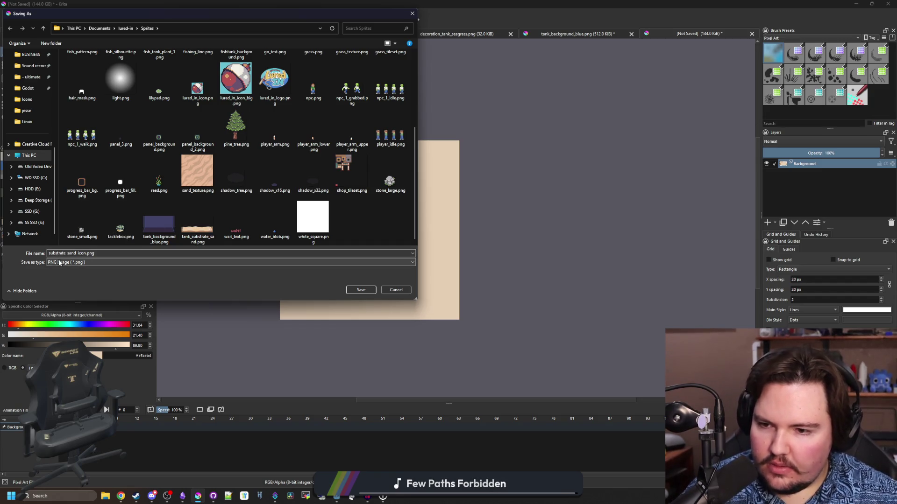
{"action": "double_click", "coordinate": [50, 253]}
{"action": "type", "text": "tank_"}
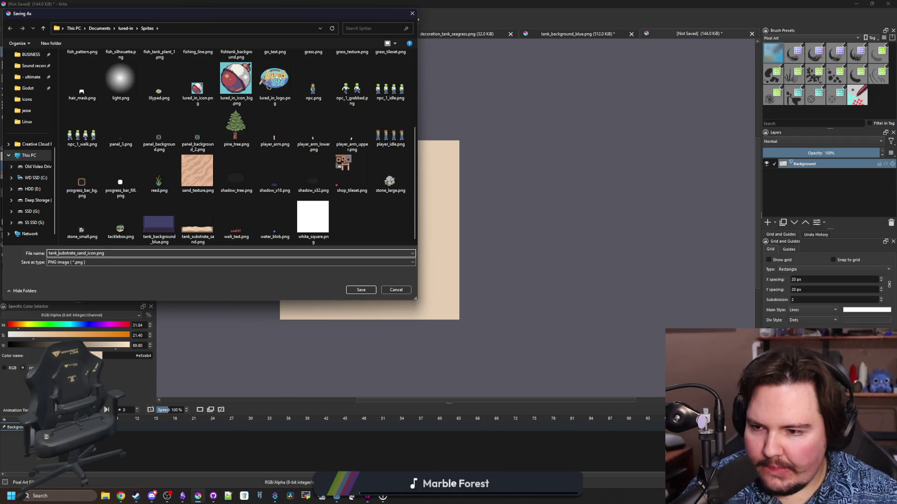
{"action": "left_click", "coordinate": [360, 290]}
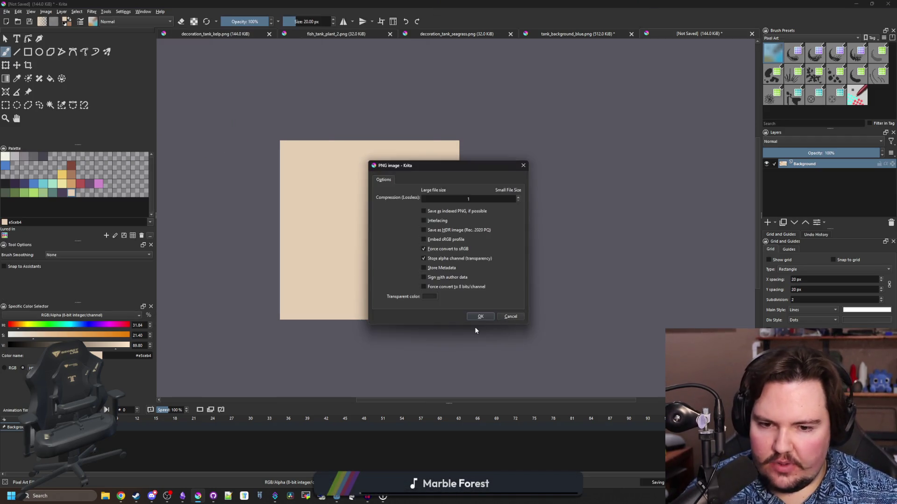
{"action": "left_click", "coordinate": [480, 316]}
Change the line 69 preload path to tank_substrate_sand_icon.png and save the script.
{"action": "key", "text": "alt+Tab"}
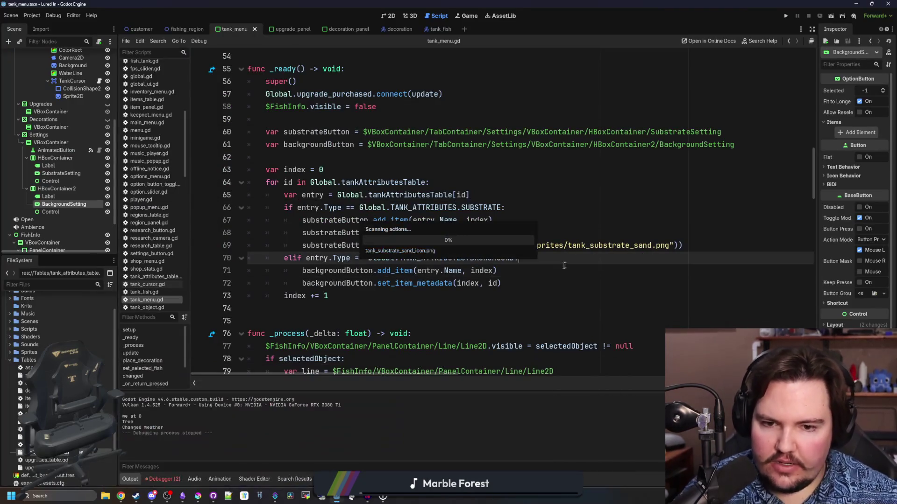
{"action": "left_click_drag", "start_coordinate": [652, 246], "coordinate": [569, 246]}
{"action": "type", "text": "tank_sub"}
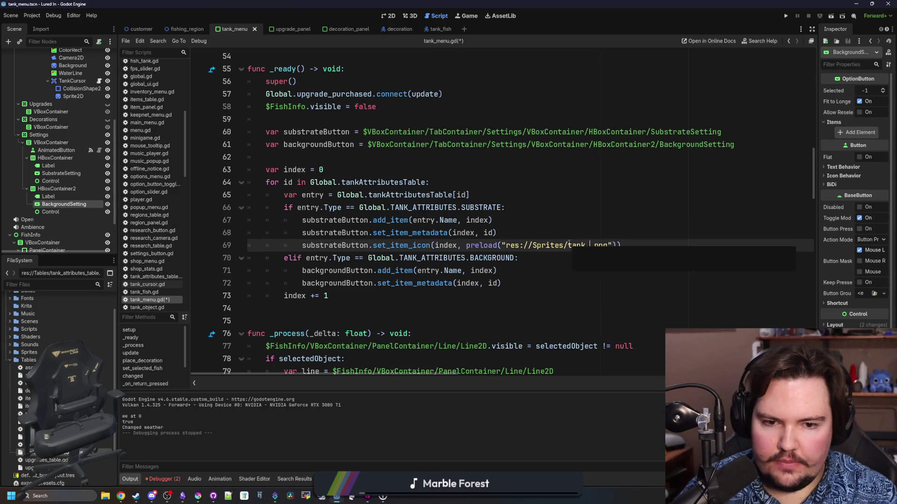
{"action": "key", "text": "Down"}
{"action": "key", "text": "Return"}
{"action": "left_click", "coordinate": [493, 220]}
{"action": "key", "text": "ctrl+s"}
Run the game, view Fish Tank 1's Settings, then select the SubstrateSetting node.
{"action": "left_click", "coordinate": [785, 18]}
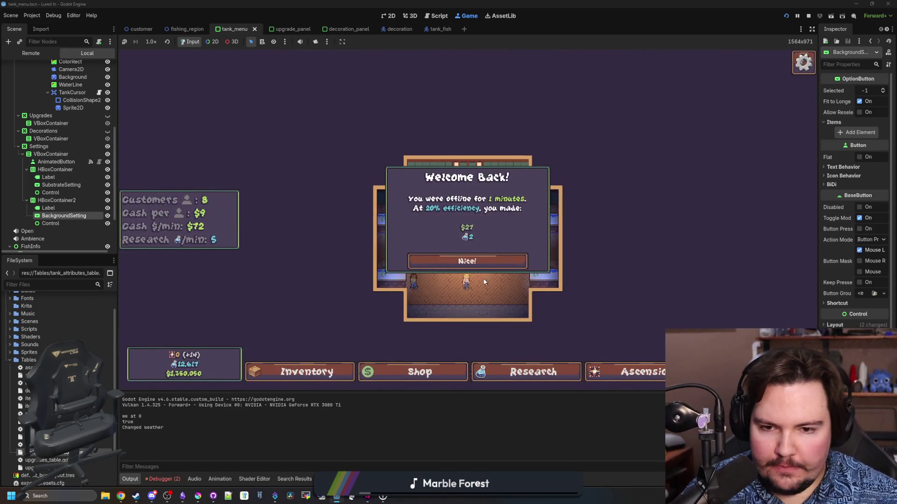
{"action": "left_click", "coordinate": [467, 261]}
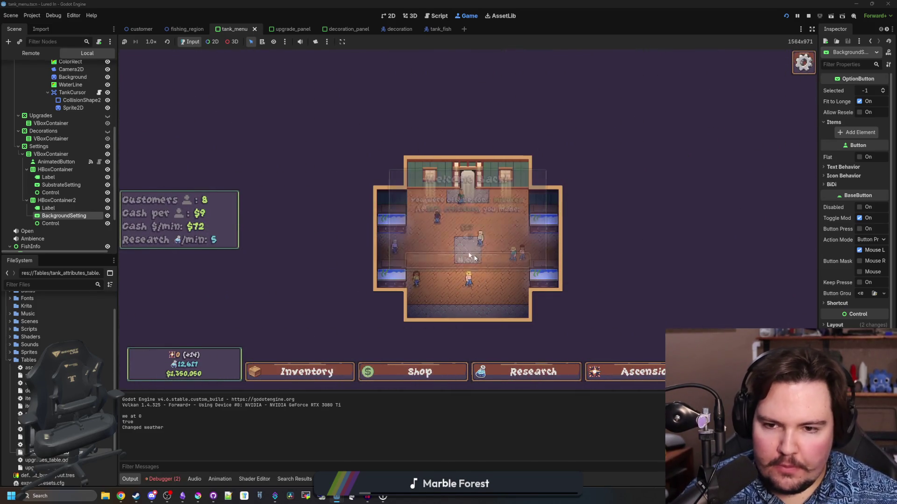
{"action": "left_click", "coordinate": [467, 224]}
{"action": "left_click", "coordinate": [529, 137]}
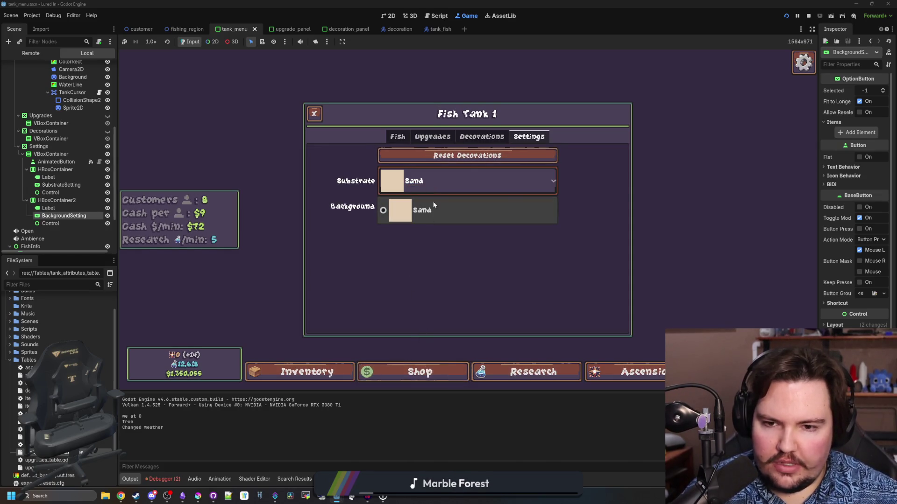
{"action": "left_click", "coordinate": [442, 176]}
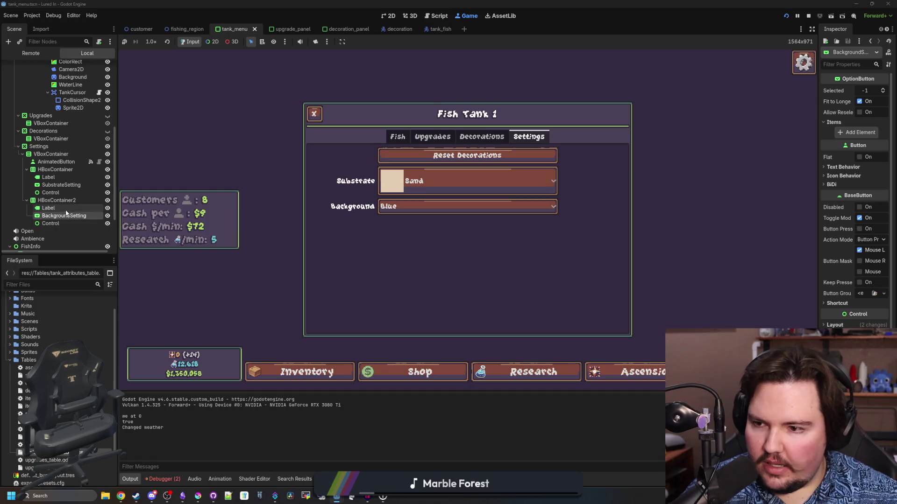
{"action": "left_click", "coordinate": [70, 185]}
Widen the Inspector, toggle Fit to Longest Item and Allow Reselect, and try centred/top icon alignment.
{"action": "left_click_drag", "start_coordinate": [817, 124], "coordinate": [679, 139]}
{"action": "left_click", "coordinate": [787, 103]}
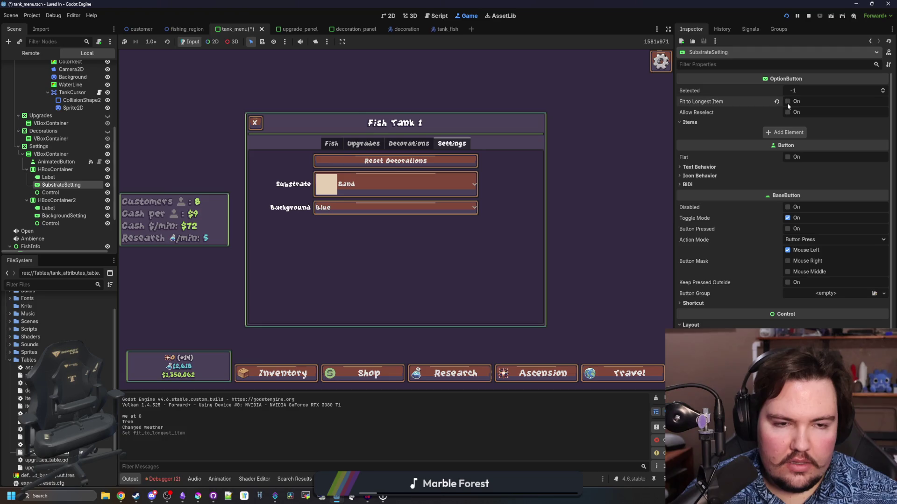
{"action": "left_click", "coordinate": [786, 112]}
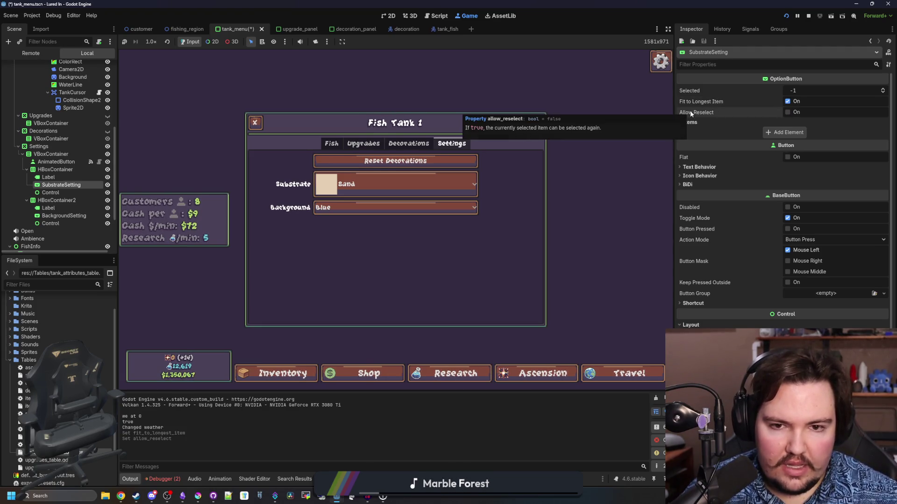
{"action": "left_click", "coordinate": [715, 167]}
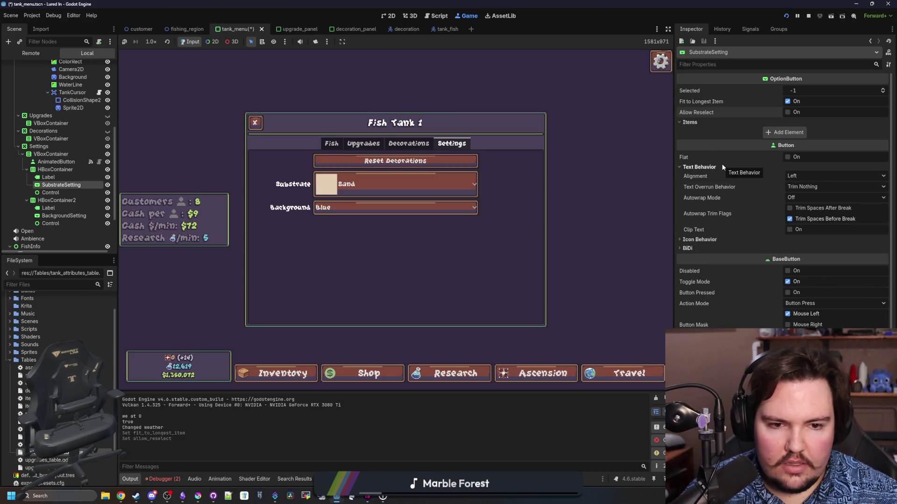
{"action": "left_click", "coordinate": [721, 164]}
{"action": "left_click", "coordinate": [808, 177]}
{"action": "left_click", "coordinate": [808, 184]}
{"action": "left_click", "coordinate": [805, 206]}
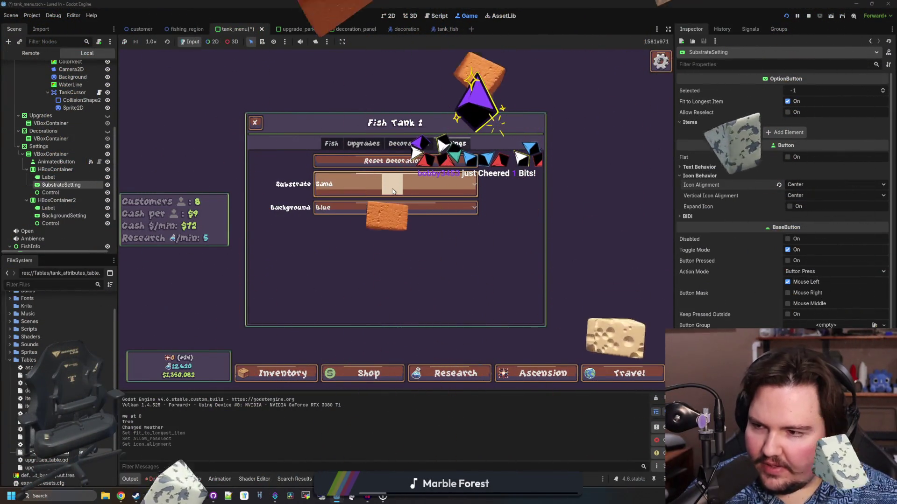
{"action": "left_click", "coordinate": [802, 195]}
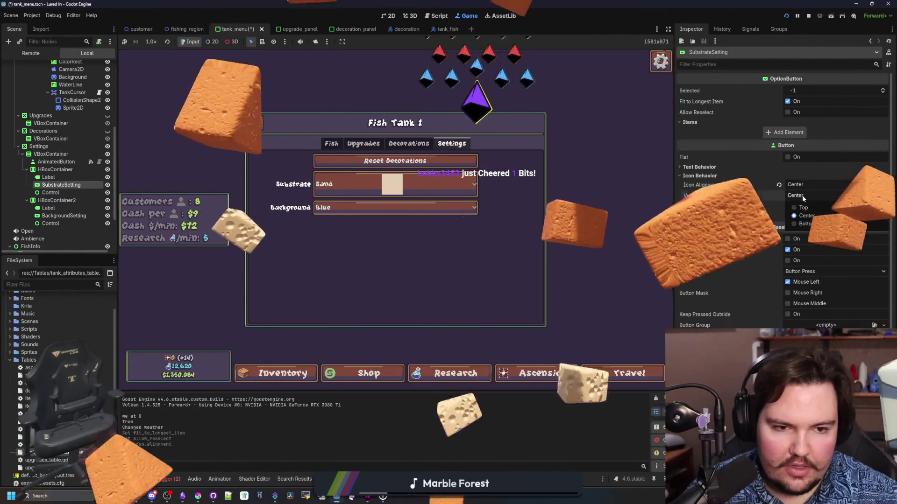
{"action": "left_click", "coordinate": [803, 207]}
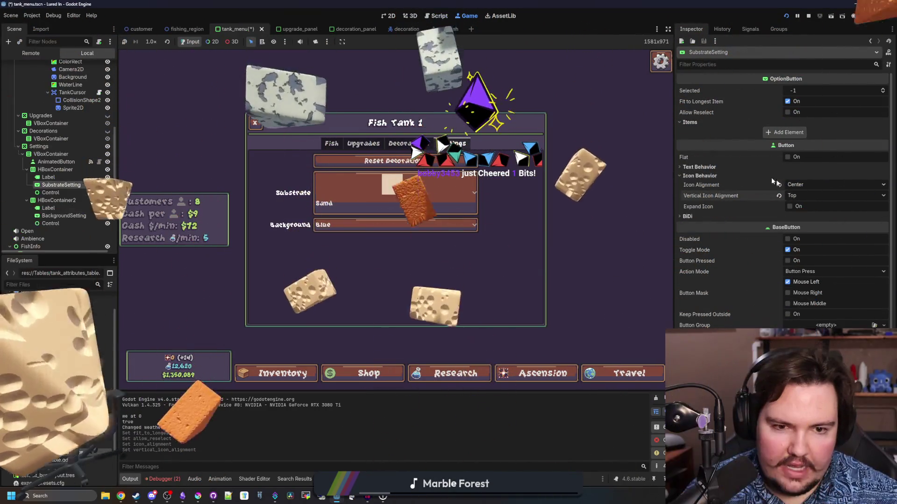
Set Icon Alignment Left, Vertical Icon Alignment Center, and enable Expand Icon.
{"action": "left_click", "coordinate": [819, 167]}
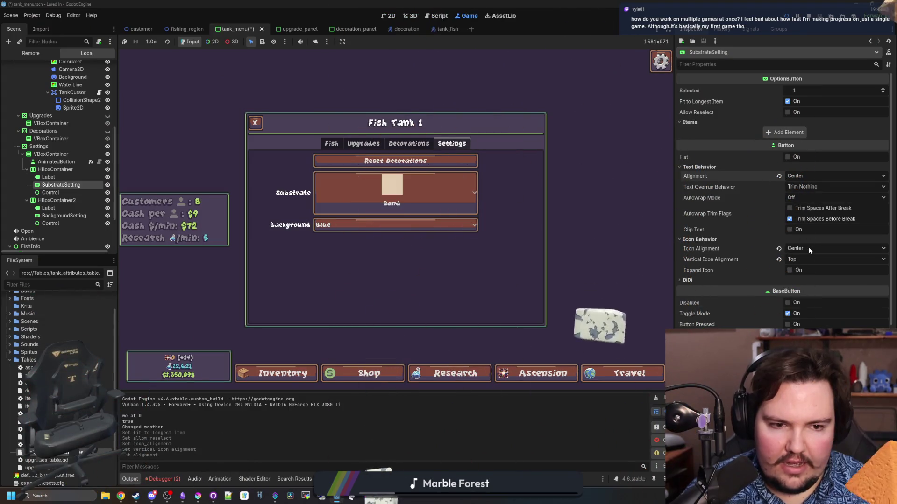
{"action": "left_click", "coordinate": [808, 250]}
{"action": "left_click", "coordinate": [801, 257]}
{"action": "left_click", "coordinate": [796, 260]}
{"action": "left_click", "coordinate": [808, 279]}
{"action": "left_click", "coordinate": [789, 271]}
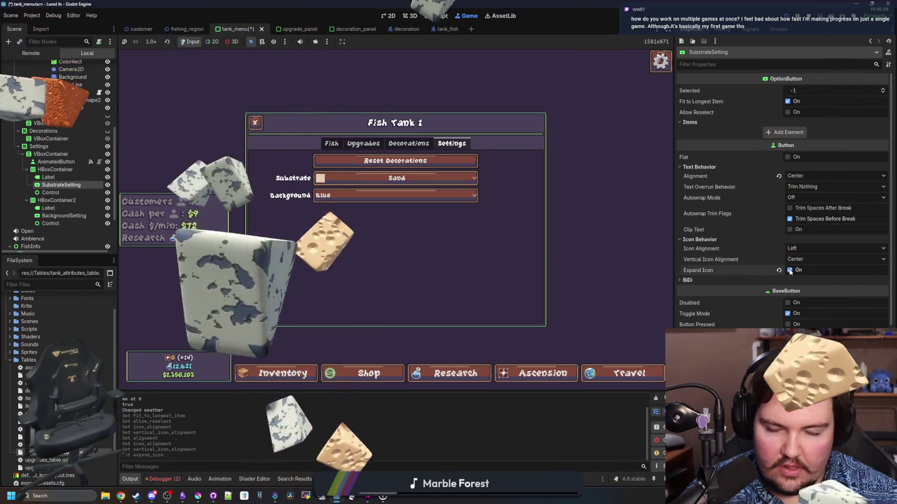
{"action": "left_click", "coordinate": [789, 271]}
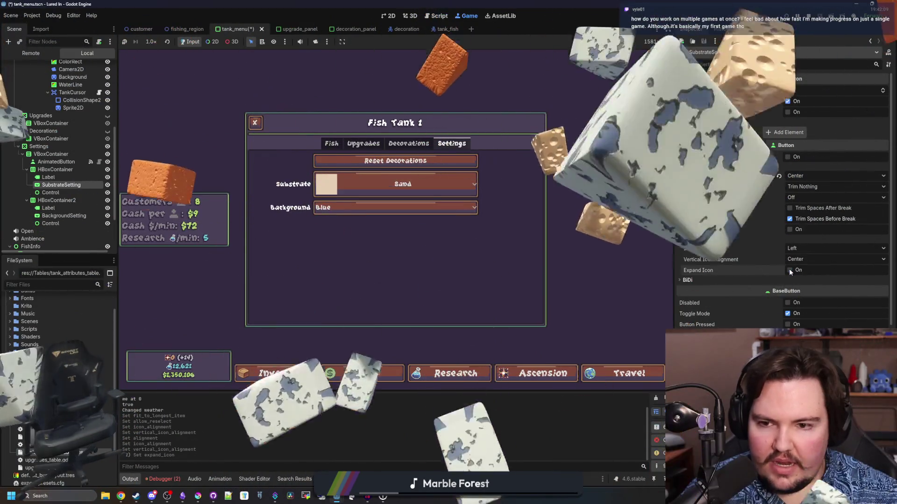
{"action": "left_click", "coordinate": [788, 270]}
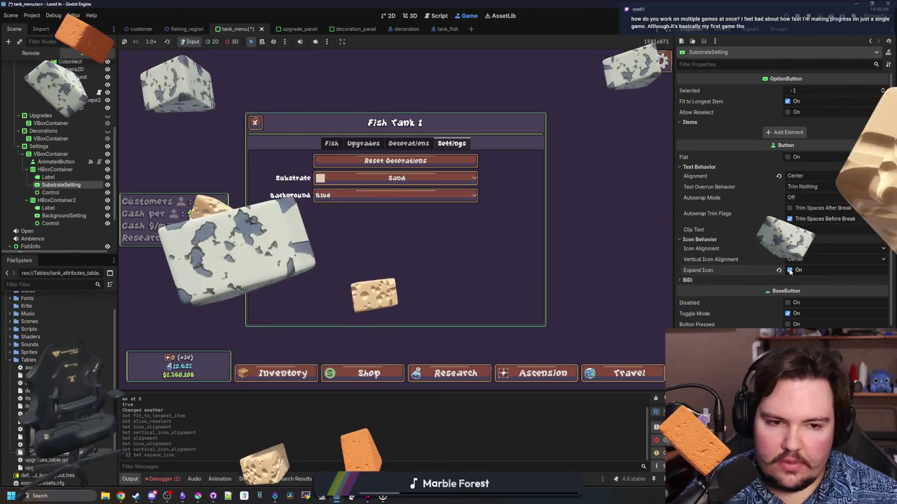
Check the running game's Substrate list still shows Sand with its icon.
{"action": "left_click", "coordinate": [796, 177]}
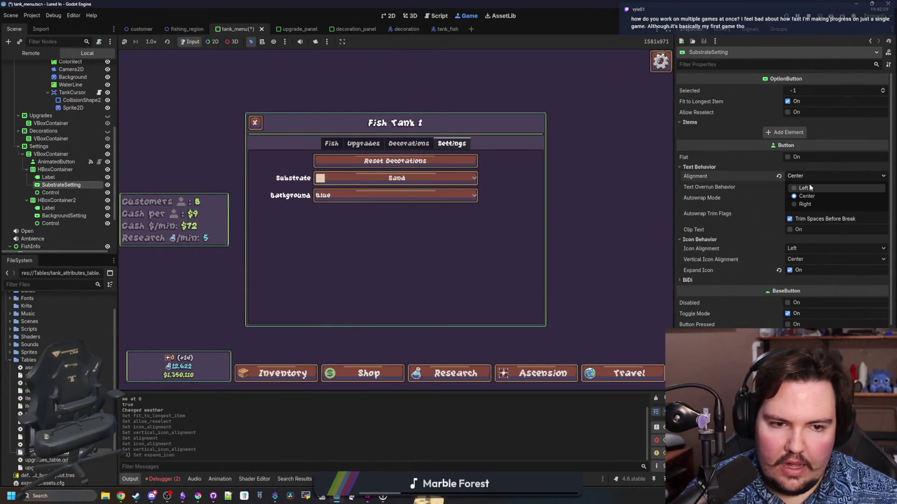
{"action": "left_click", "coordinate": [807, 197]}
{"action": "left_click", "coordinate": [435, 179]}
{"action": "left_click", "coordinate": [438, 179]}
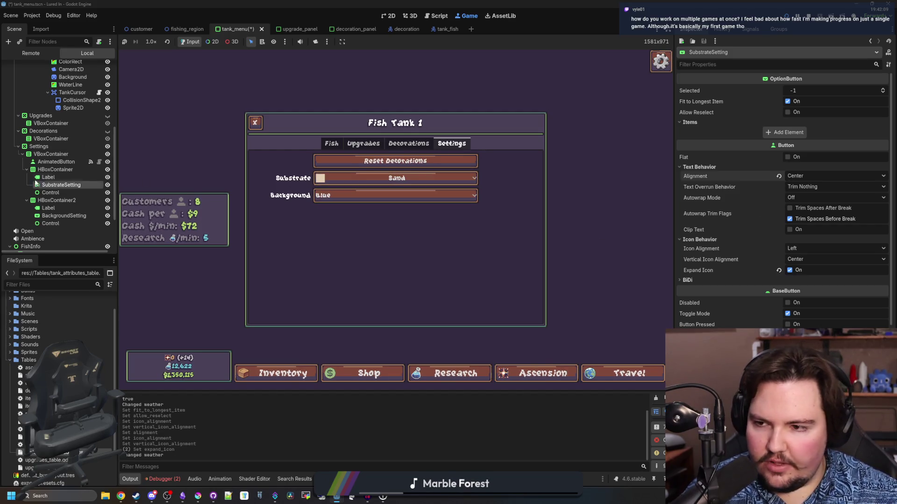
Give the Substrate row's HBoxContainer a Custom Minimum Size height of 48.
{"action": "left_click", "coordinate": [71, 184]}
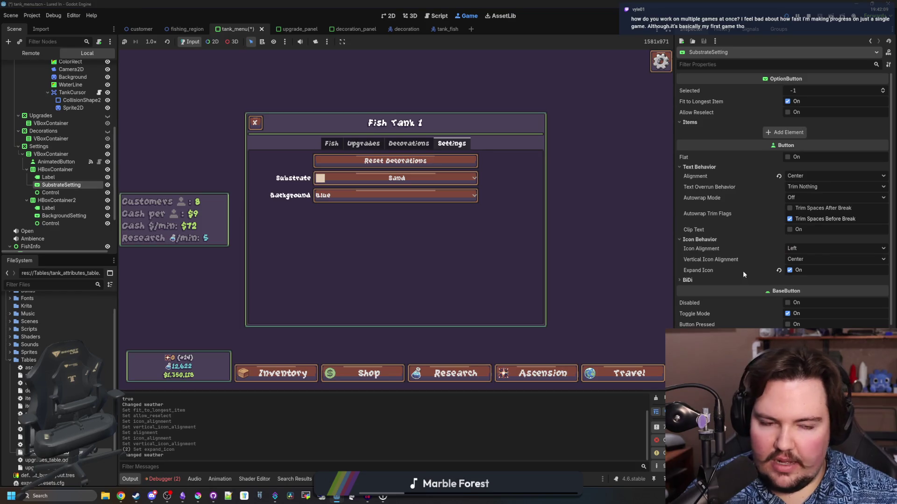
{"action": "scroll", "coordinate": [747, 266], "scroll_direction": "down", "scroll_amount": 5}
{"action": "left_click", "coordinate": [59, 169]}
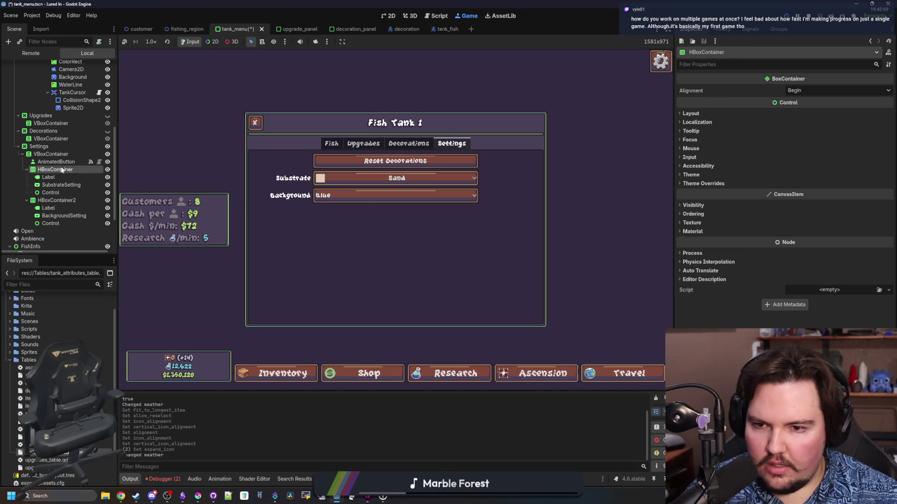
{"action": "left_click", "coordinate": [691, 113]}
{"action": "left_click_drag", "start_coordinate": [815, 160], "coordinate": [814, 159]}
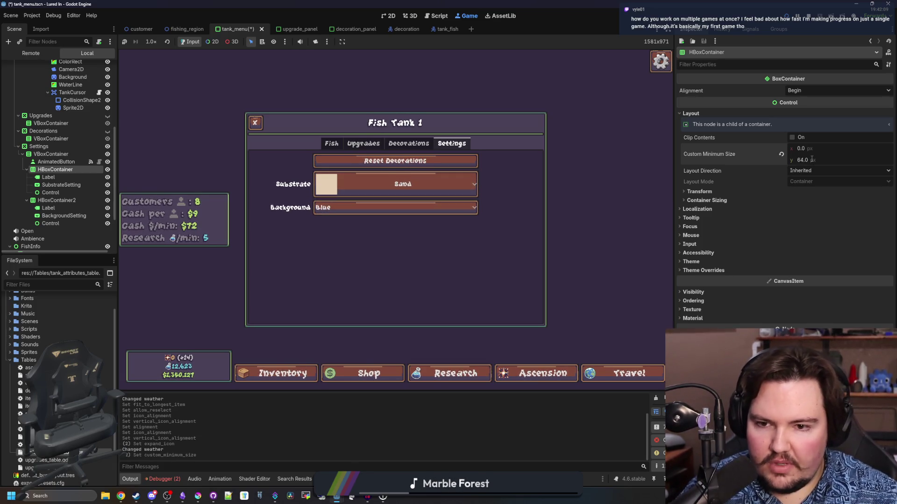
{"action": "type", "text": "48"}
{"action": "key", "text": "Return"}
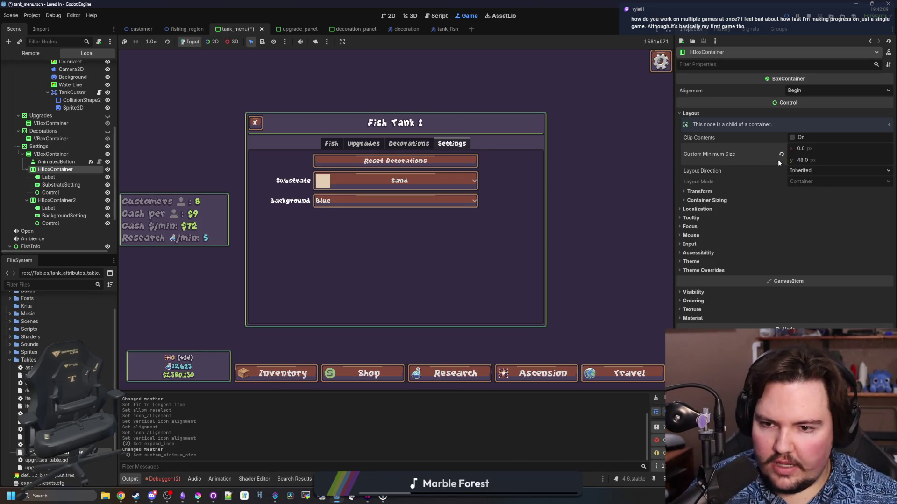
Give the Background row's HBoxContainer a Custom Minimum Size height of 48.
{"action": "left_click", "coordinate": [57, 200]}
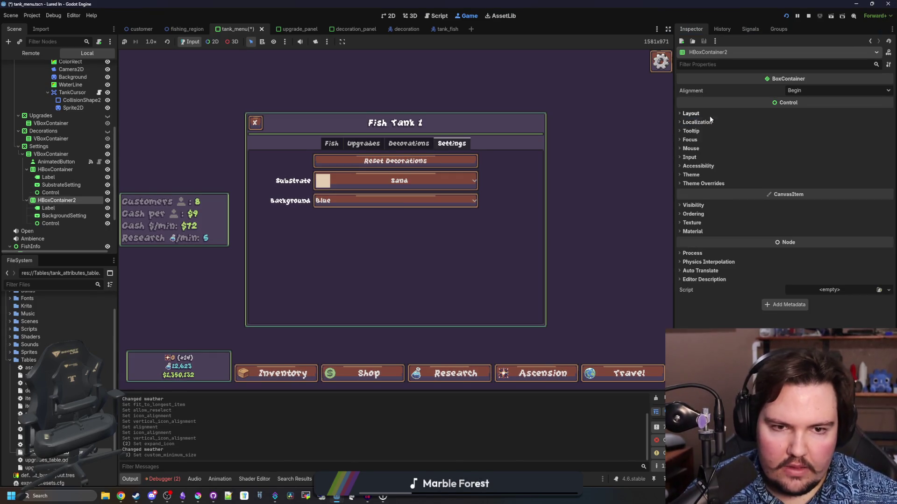
{"action": "left_click", "coordinate": [692, 113]}
{"action": "type", "text": "48"}
{"action": "key", "text": "Return"}
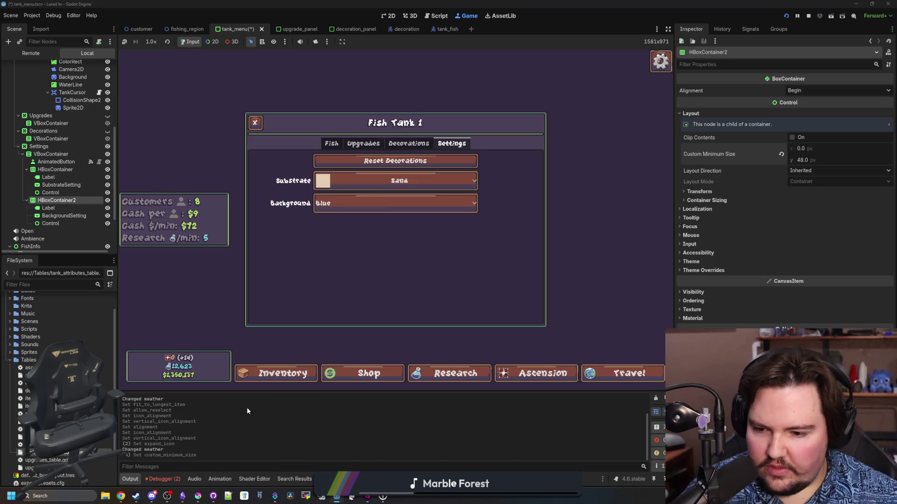
Scale the sand icon image to 24×24 pixels.
{"action": "mouse_move", "coordinate": [198, 496]}
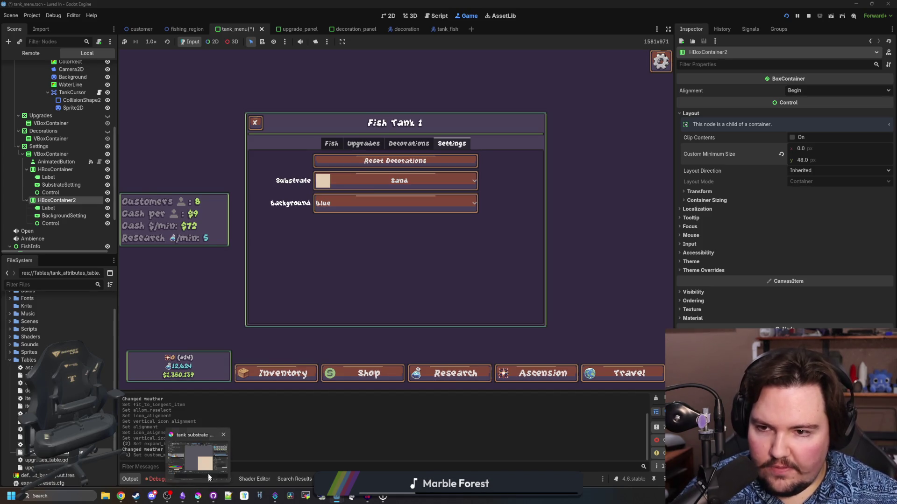
{"action": "left_click", "coordinate": [205, 467]}
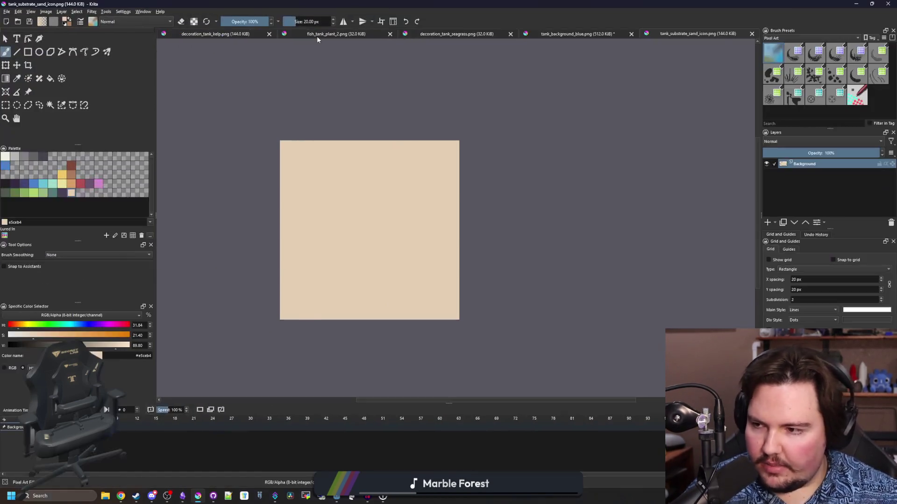
{"action": "left_click", "coordinate": [46, 11]}
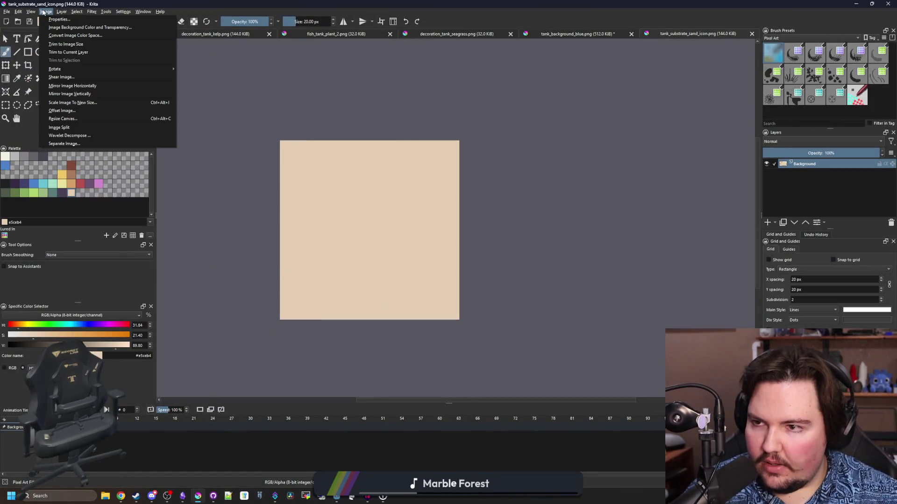
{"action": "left_click", "coordinate": [70, 110]}
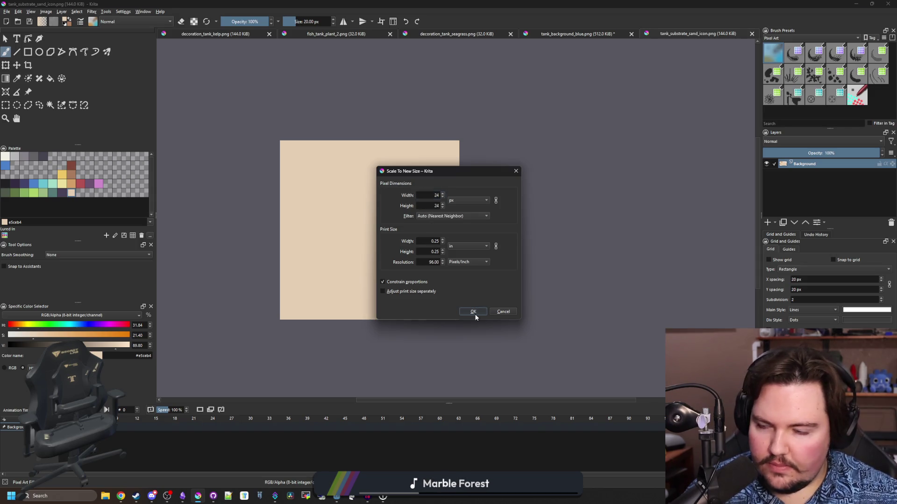
{"action": "left_click", "coordinate": [473, 311]}
{"action": "scroll", "coordinate": [349, 227], "scroll_direction": "up", "scroll_amount": 3}
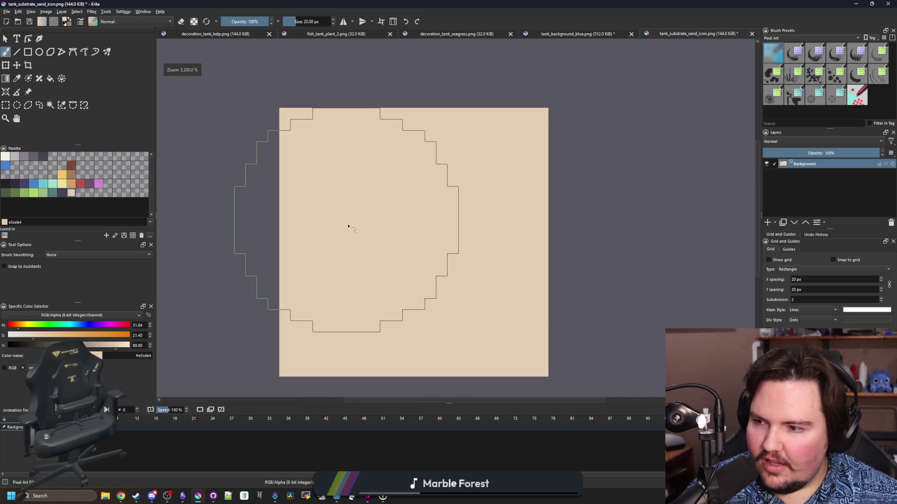
{"action": "scroll", "coordinate": [390, 238], "scroll_direction": "up", "scroll_amount": 1}
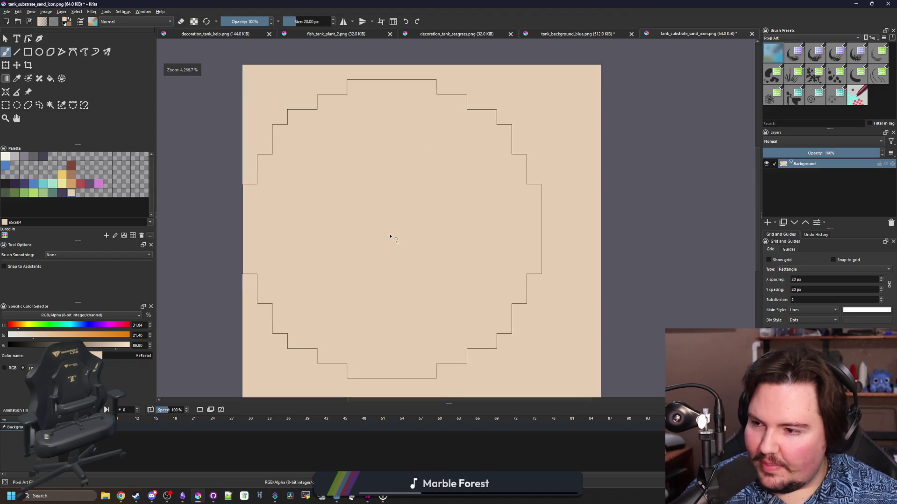
{"action": "scroll", "coordinate": [453, 259], "scroll_direction": "down", "scroll_amount": 1}
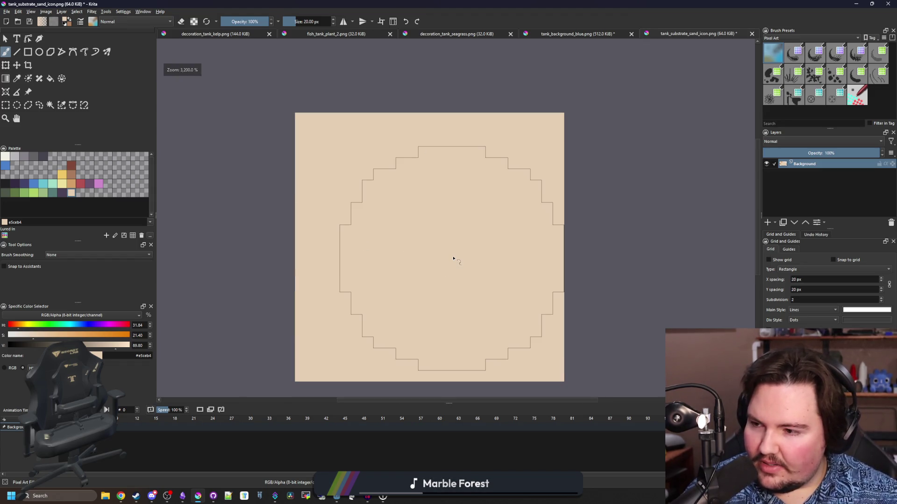
Test a 1-pixel tan brush stroke, undo it, and open a new Chrome tab.
{"action": "key", "text": "bracketleft"}
{"action": "key", "text": "bracketleft"}
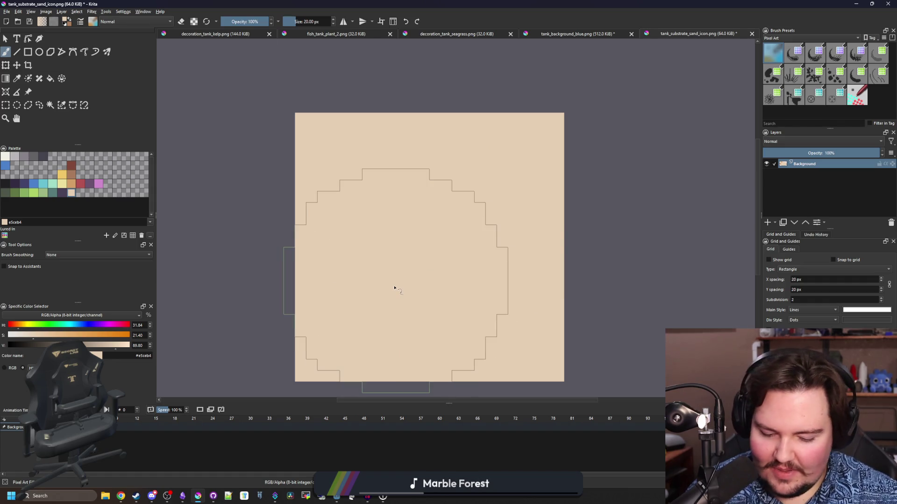
{"action": "key", "text": "bracketleft"}
{"action": "key", "text": "bracketleft"}
{"action": "key", "text": "bracketleft"}
{"action": "left_click", "coordinate": [71, 174]}
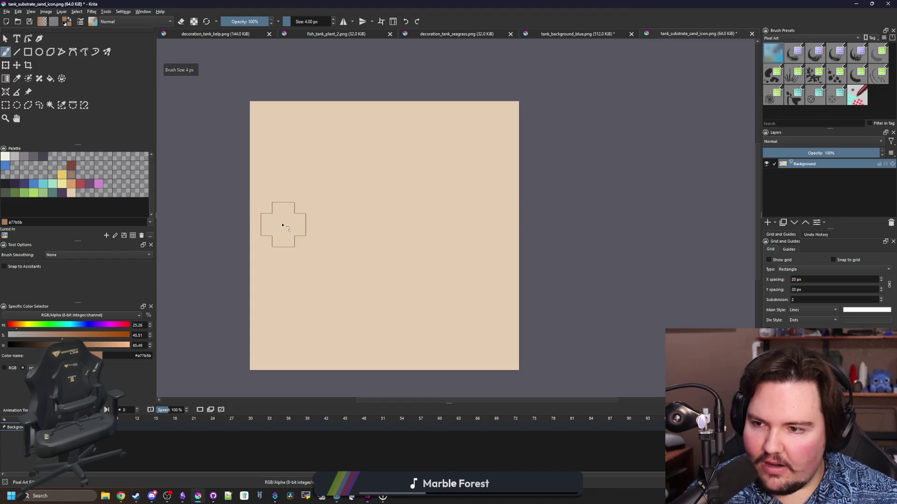
{"action": "left_click", "coordinate": [71, 184]}
{"action": "left_click_drag", "start_coordinate": [260, 243], "coordinate": [500, 214]}
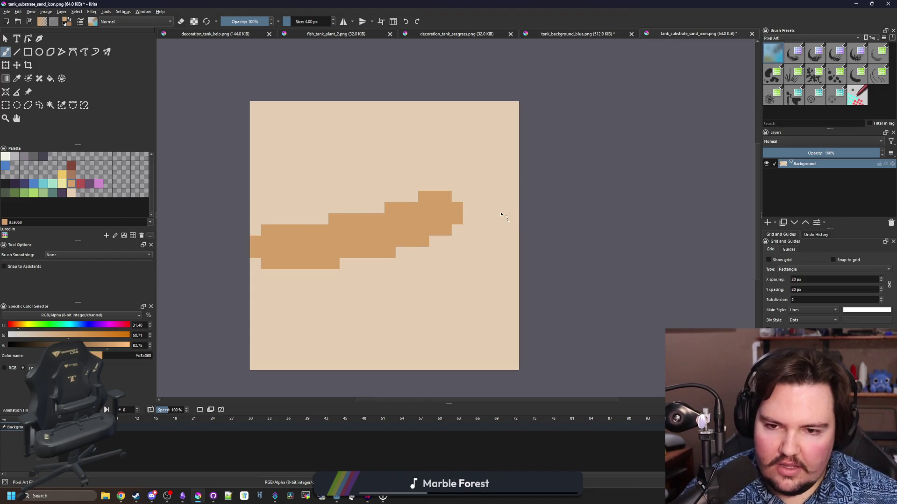
{"action": "key", "text": "ctrl+z"}
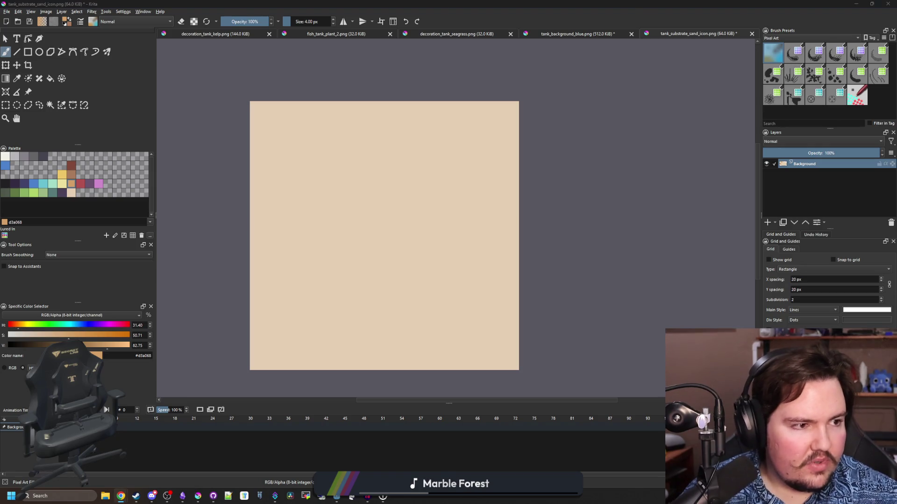
{"action": "key", "text": "super+2"}
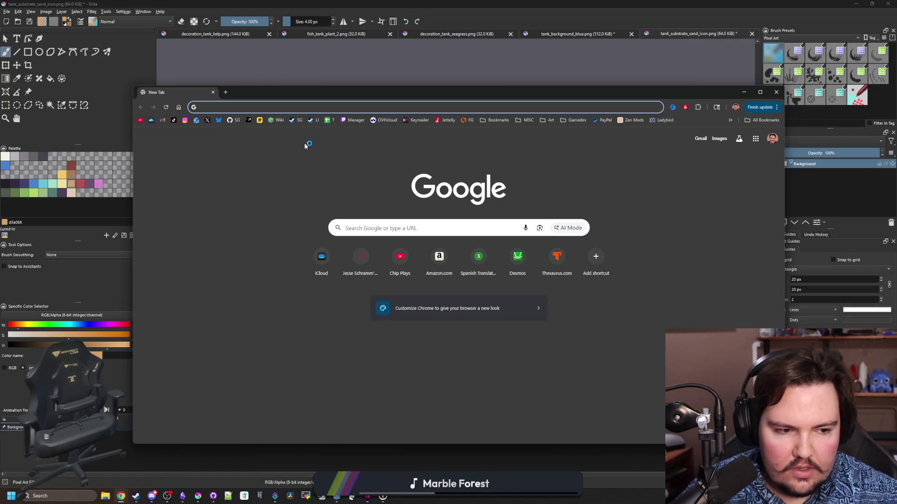
{"action": "left_click", "coordinate": [320, 158]}
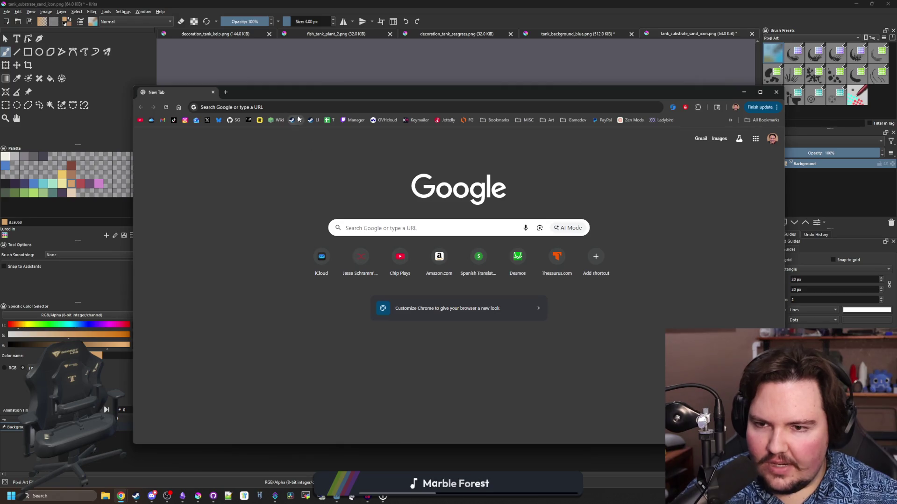
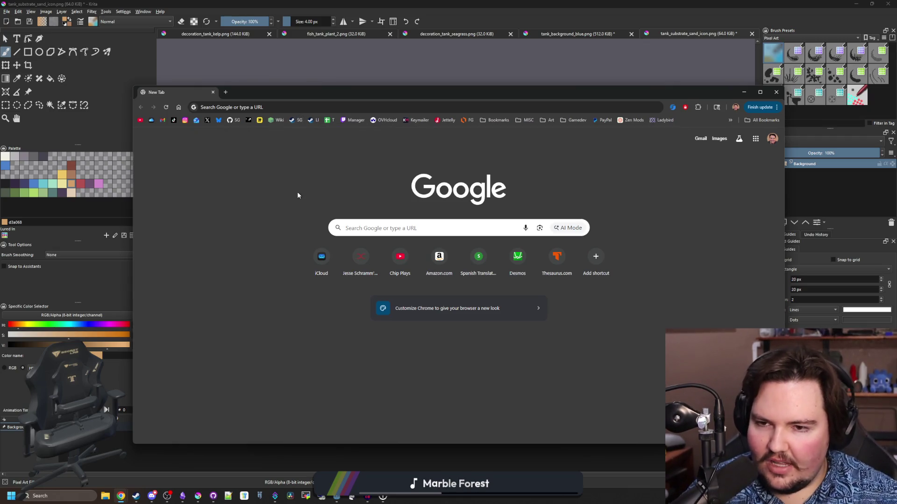
Open the Starground Steam store page from the SG bookmark and maximize the browser.
{"action": "left_click", "coordinate": [297, 121]}
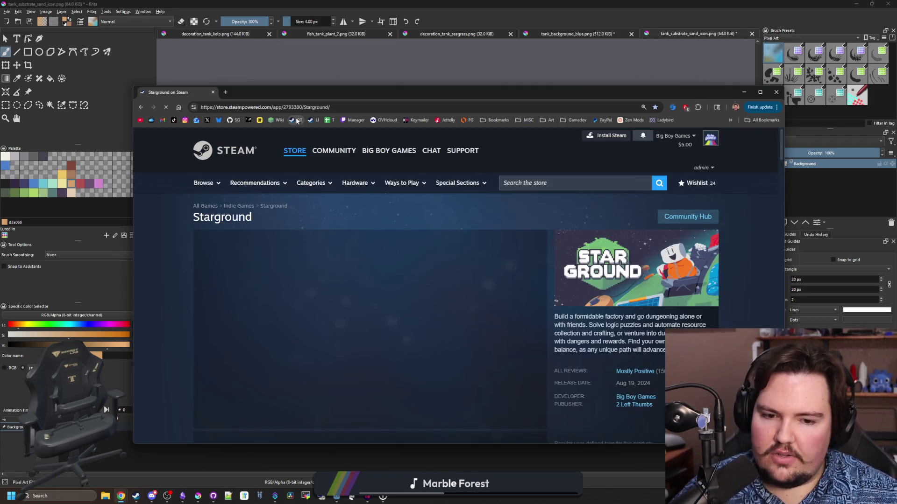
{"action": "scroll", "coordinate": [332, 187], "scroll_direction": "down", "scroll_amount": 1}
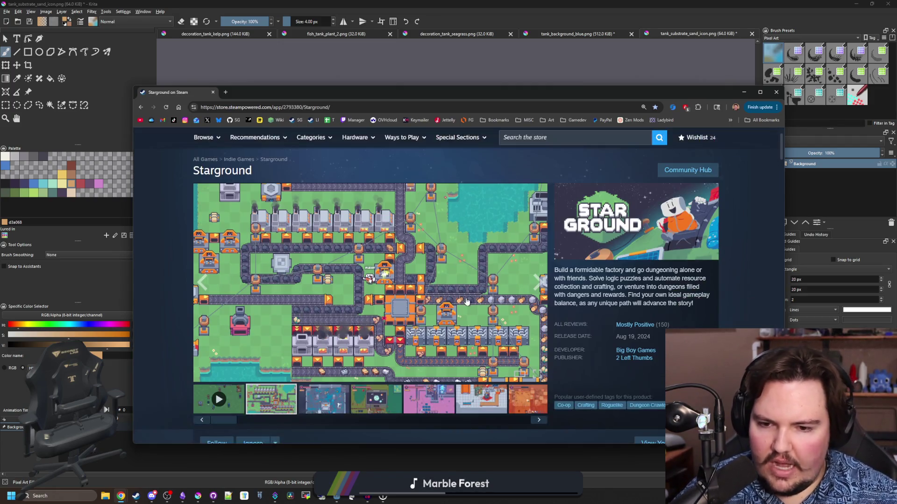
{"action": "key", "text": "super+Up"}
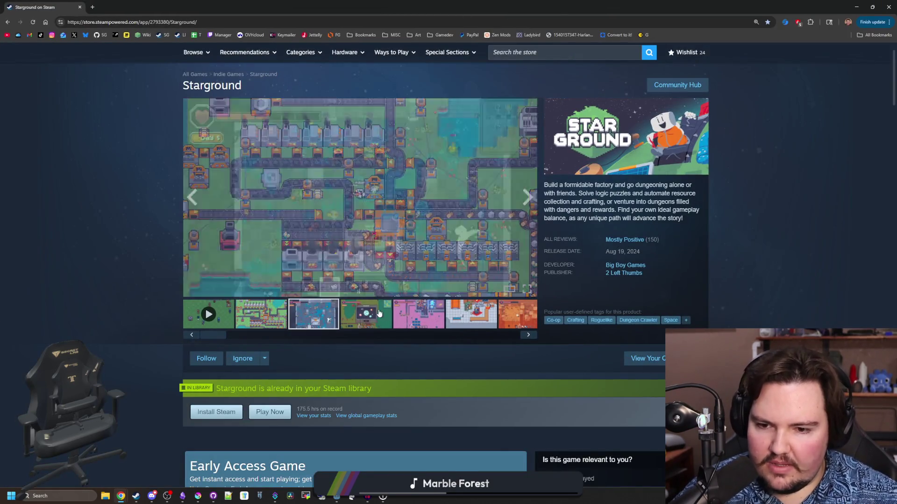
{"action": "left_click", "coordinate": [468, 308]}
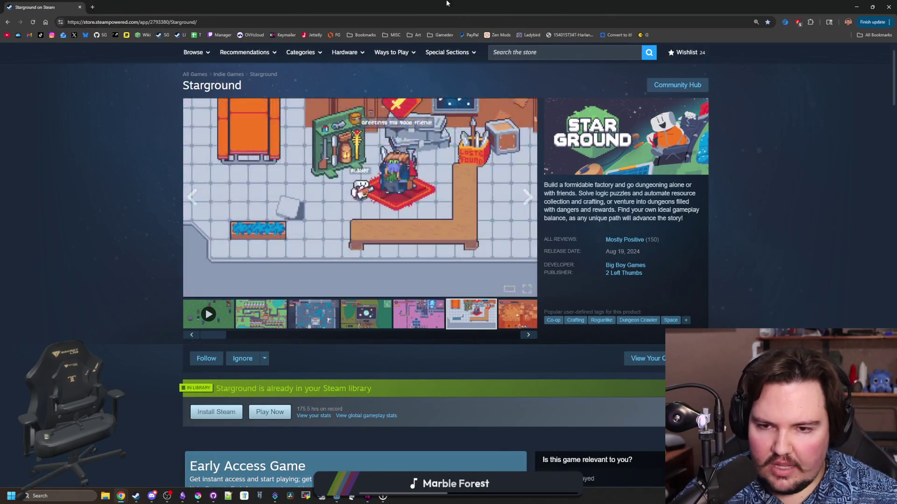
{"action": "key", "text": "super+Down"}
{"action": "double_click", "coordinate": [444, 379]}
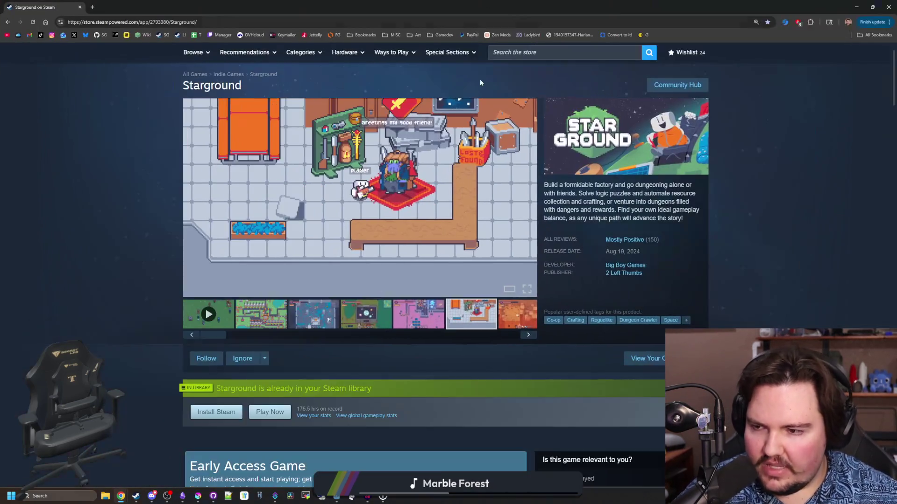
Step through the Starground screenshot thumbnails in the main viewer.
{"action": "left_click", "coordinate": [522, 320]}
{"action": "left_click", "coordinate": [526, 198]}
{"action": "left_click", "coordinate": [527, 198]}
{"action": "left_click", "coordinate": [526, 199]}
{"action": "left_click", "coordinate": [526, 198]}
{"action": "left_click", "coordinate": [526, 198]}
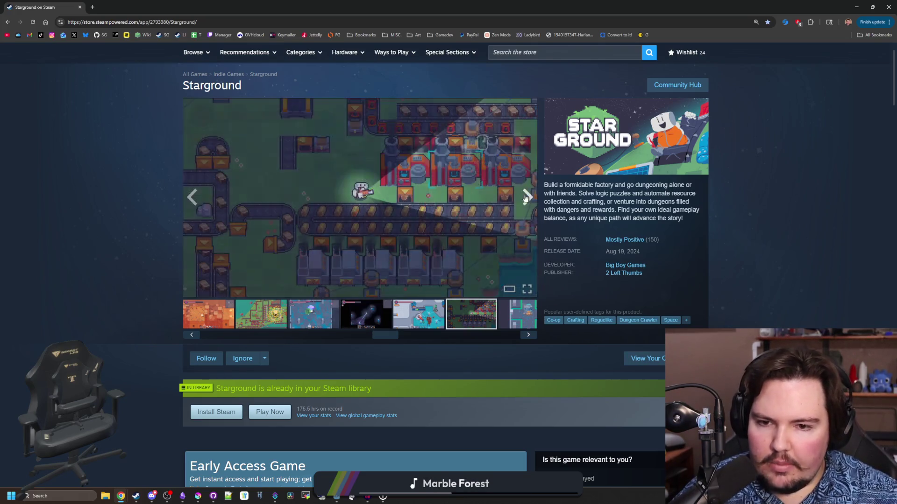
{"action": "left_click", "coordinate": [526, 198]}
{"action": "left_click", "coordinate": [527, 197]}
{"action": "left_click", "coordinate": [527, 197]}
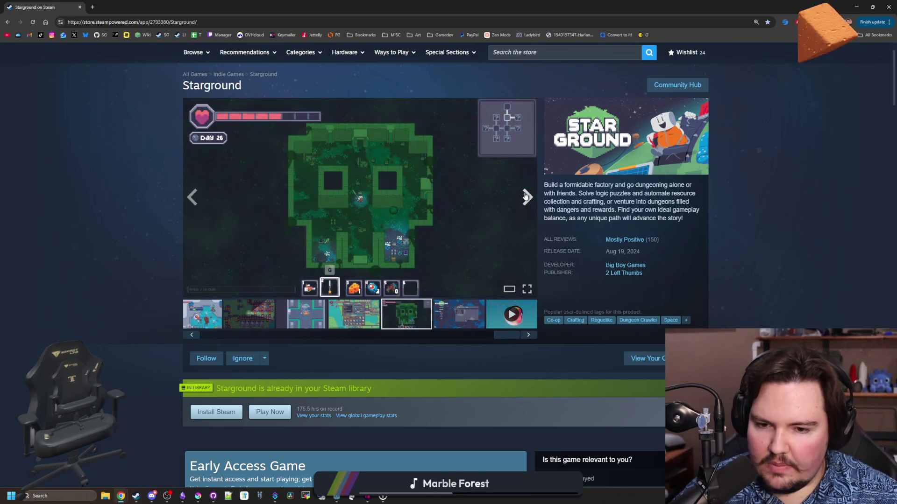
{"action": "left_click", "coordinate": [527, 197]}
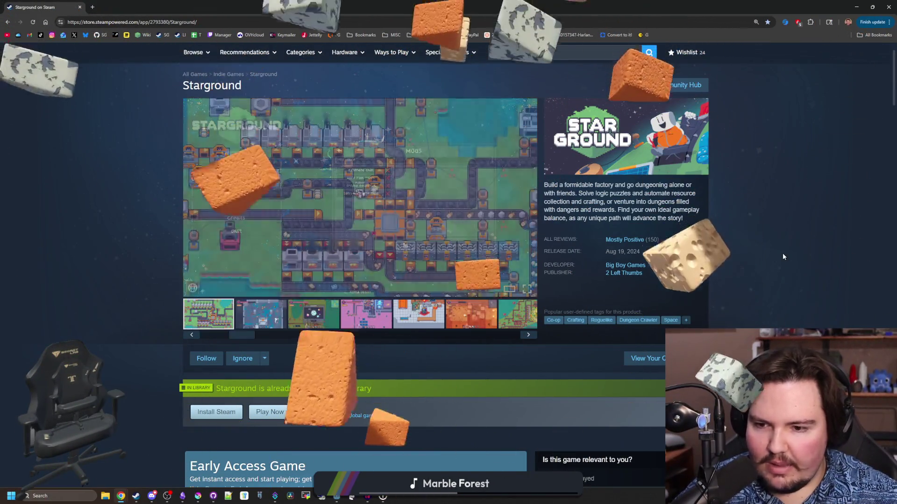
{"action": "left_click", "coordinate": [260, 314]}
{"action": "left_click", "coordinate": [329, 322]}
{"action": "left_click", "coordinate": [346, 322]}
{"action": "left_click", "coordinate": [419, 314]}
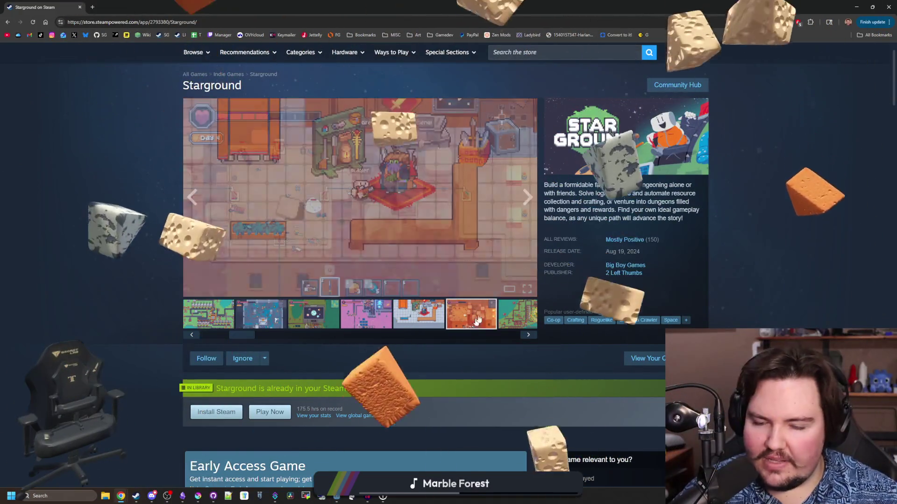
{"action": "left_click", "coordinate": [471, 314]}
Open the current main screenshot enlarged in the gallery lightbox.
{"action": "left_click", "coordinate": [532, 172]}
{"action": "left_click", "coordinate": [830, 256]}
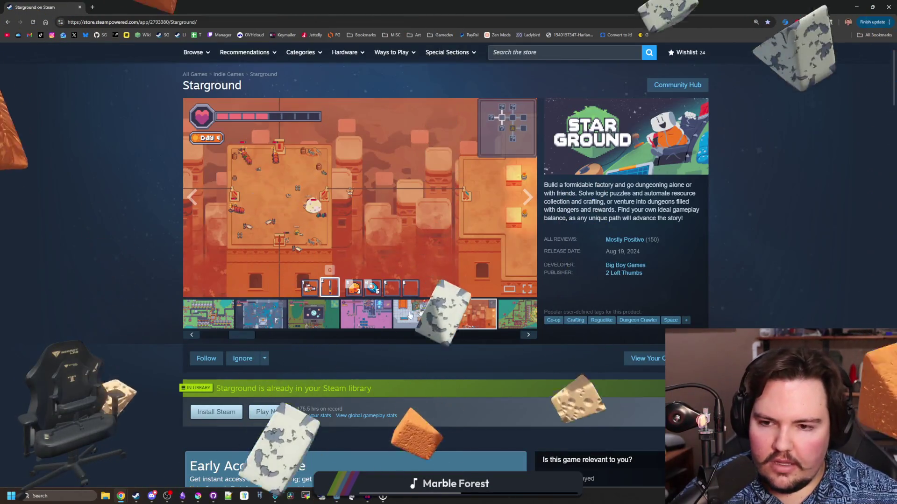
{"action": "left_click", "coordinate": [504, 217]}
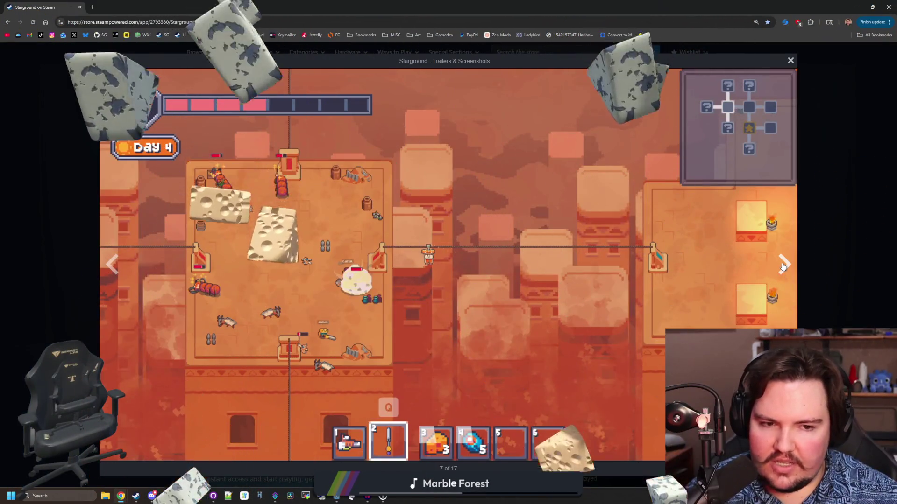
Cycle through the enlarged Starground screenshots, close the gallery and switch back to Krita.
{"action": "left_click", "coordinate": [783, 265]}
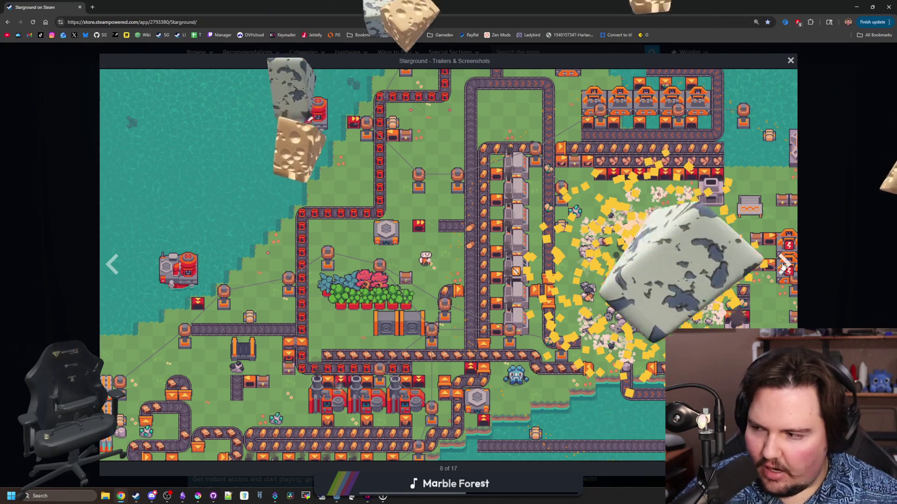
{"action": "left_click", "coordinate": [783, 265]}
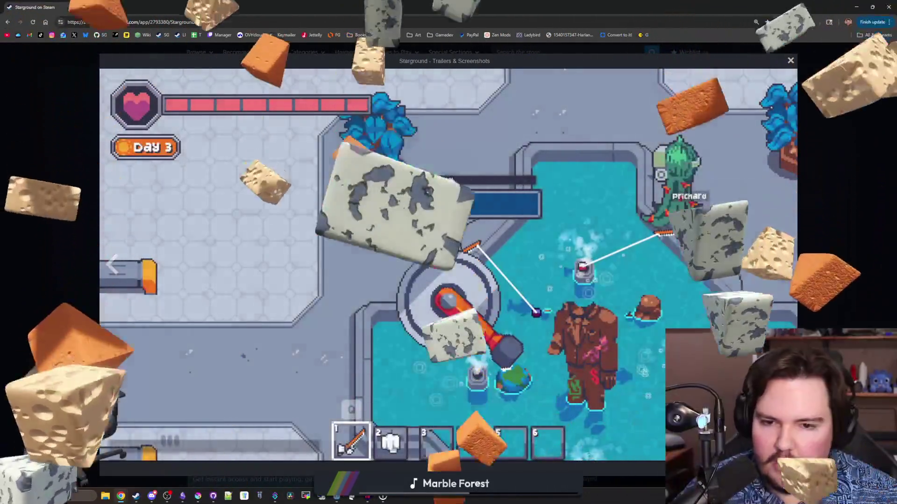
{"action": "left_click", "coordinate": [784, 264]}
{"action": "left_click", "coordinate": [783, 264]}
{"action": "left_click", "coordinate": [783, 264]}
{"action": "left_click", "coordinate": [783, 264]}
{"action": "left_click", "coordinate": [783, 264]}
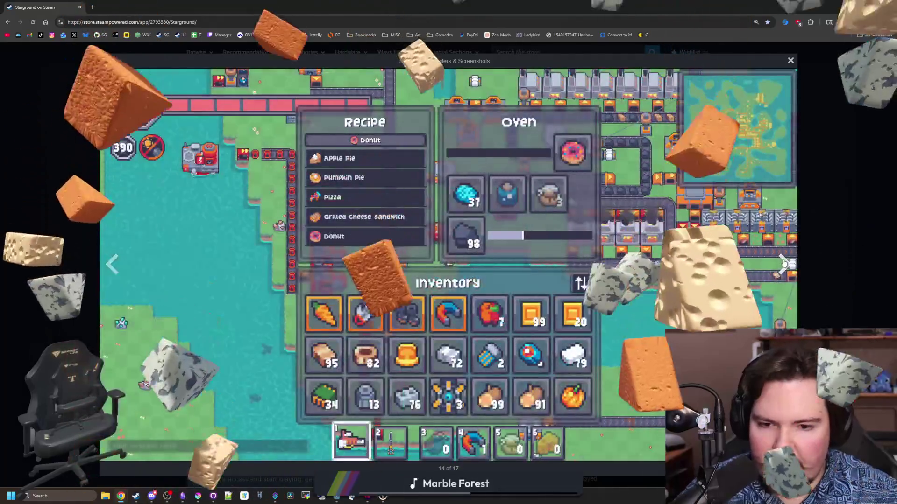
{"action": "left_click", "coordinate": [783, 264]}
{"action": "left_click", "coordinate": [783, 264]}
{"action": "left_click", "coordinate": [784, 264]}
{"action": "left_click", "coordinate": [783, 264]}
{"action": "left_click", "coordinate": [784, 264]}
{"action": "left_click", "coordinate": [783, 264]}
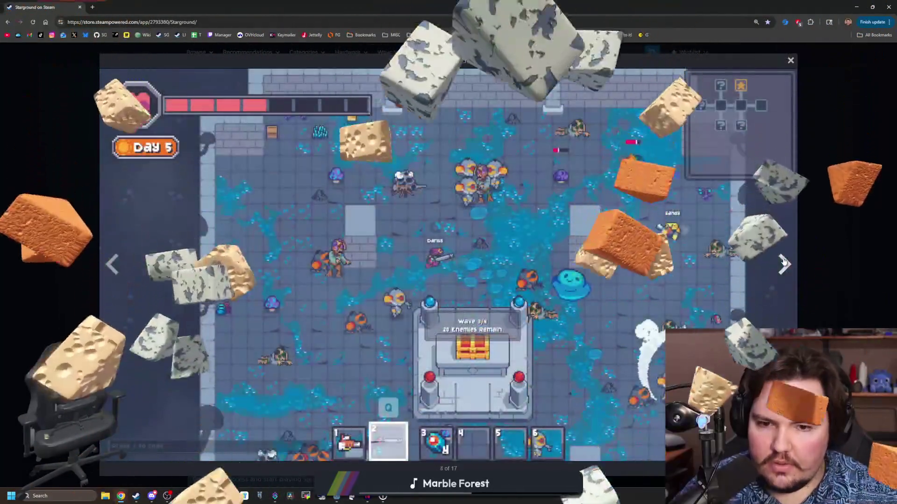
{"action": "left_click", "coordinate": [783, 263]}
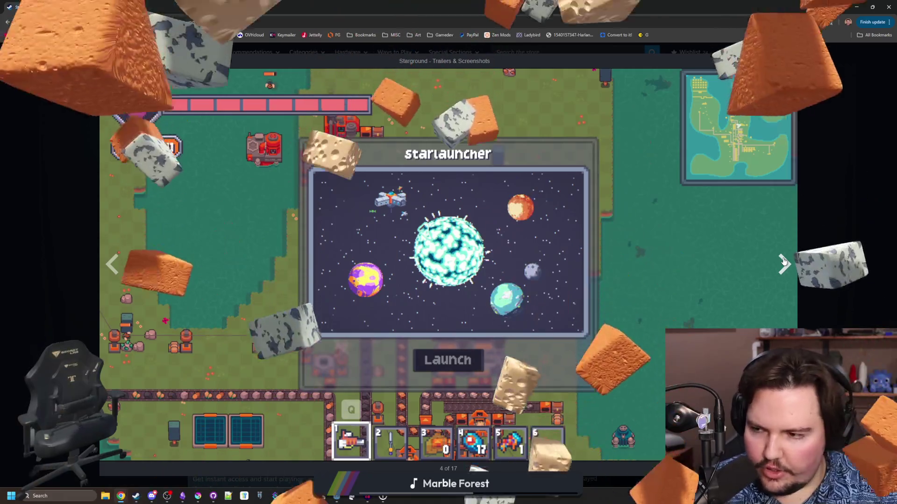
{"action": "left_click", "coordinate": [783, 263]}
{"action": "left_click", "coordinate": [783, 263]}
{"action": "left_click", "coordinate": [783, 264]}
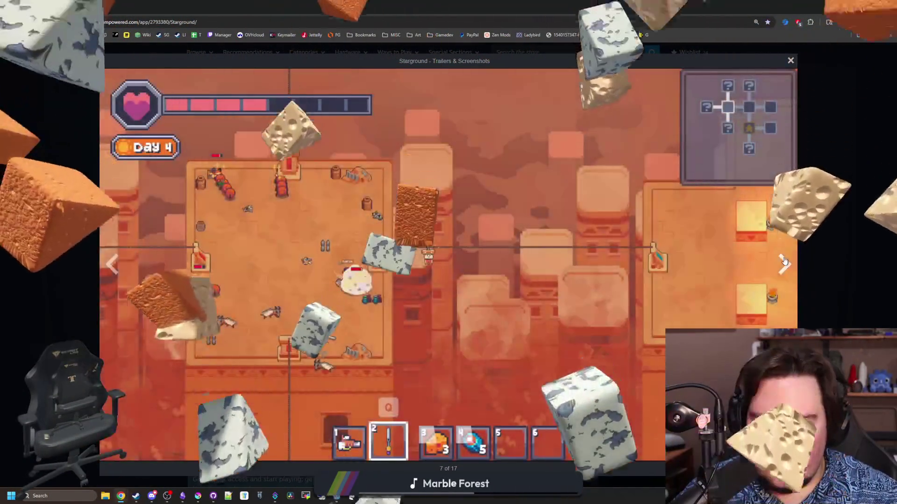
{"action": "left_click", "coordinate": [839, 202]}
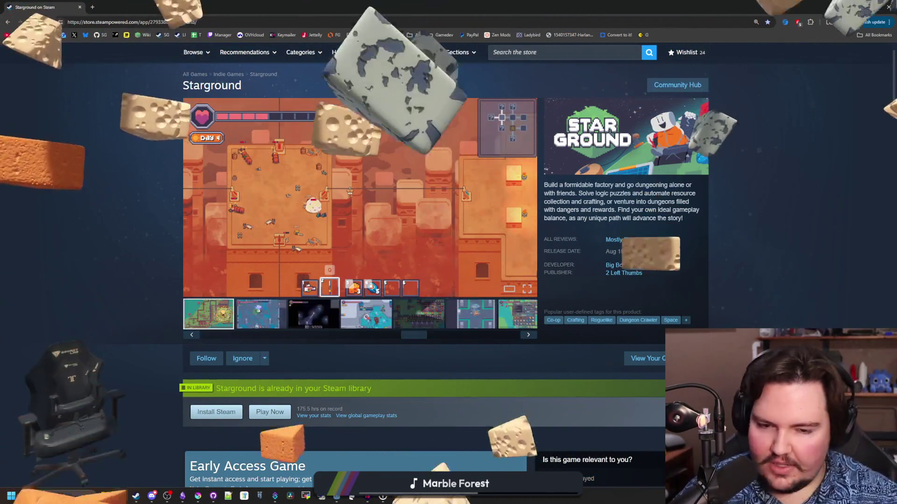
{"action": "key", "text": "alt+Tab"}
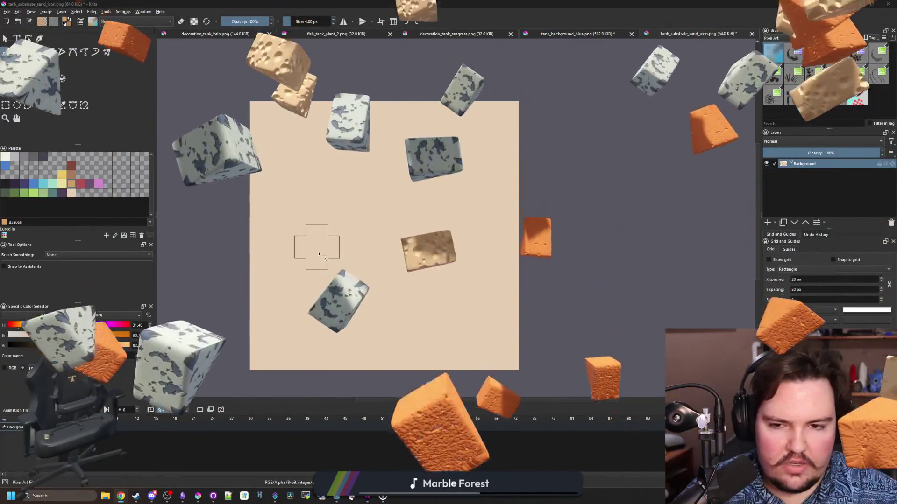
Restore the Krita window to fill the screen over the sand icon.
{"action": "scroll", "coordinate": [310, 246], "scroll_direction": "down", "scroll_amount": 3}
{"action": "key", "text": "super+Down"}
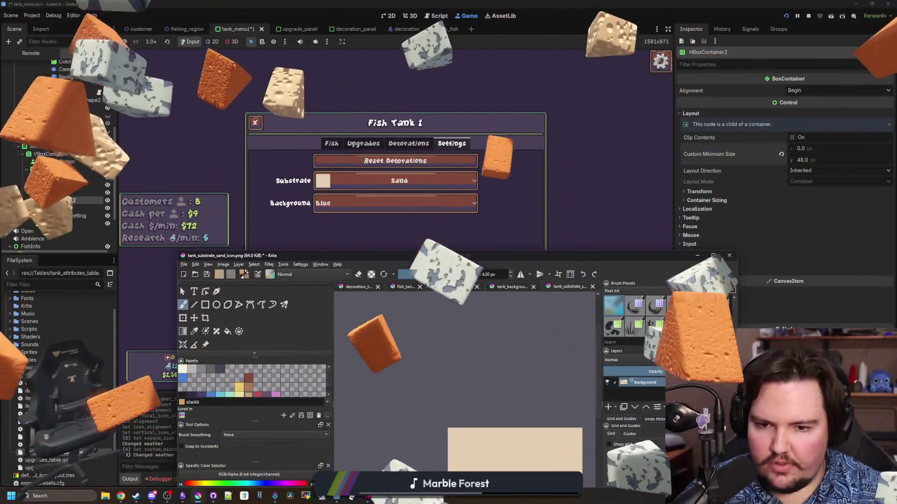
{"action": "mouse_move", "coordinate": [428, 255]}
{"action": "left_mouse_down"}
{"action": "mouse_move", "coordinate": [486, 368]}
{"action": "mouse_move", "coordinate": [626, 3]}
{"action": "left_mouse_up"}
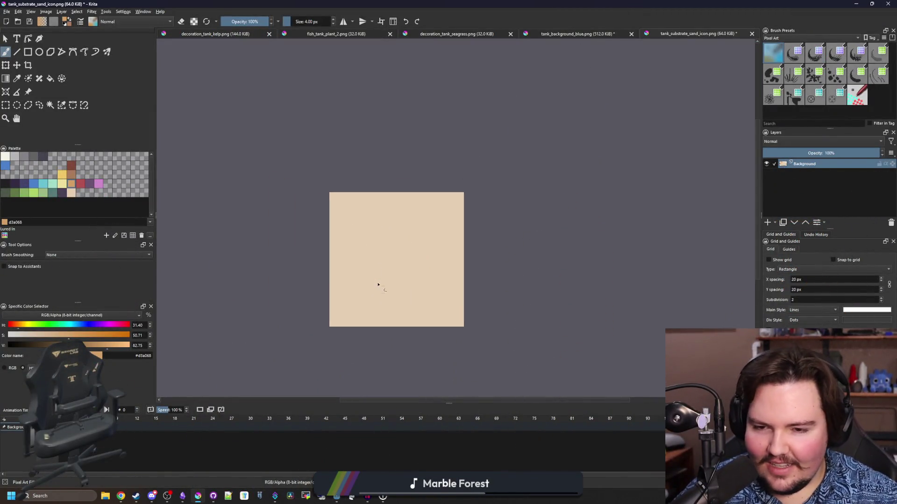
{"action": "scroll", "coordinate": [380, 337], "scroll_direction": "up", "scroll_amount": 2}
{"action": "scroll", "coordinate": [371, 257], "scroll_direction": "down", "scroll_amount": 1}
{"action": "scroll", "coordinate": [312, 285], "scroll_direction": "up", "scroll_amount": 1}
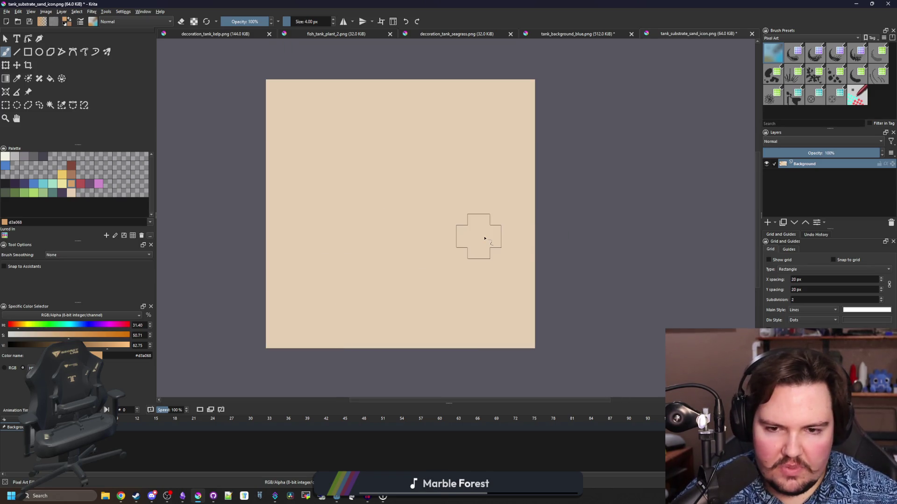
Paint two tan diagonal stripes across the sand icon, then shrink the brush to 1 px.
{"action": "left_click_drag", "start_coordinate": [479, 247], "coordinate": [458, 286]}
{"action": "key", "text": "ctrl+z"}
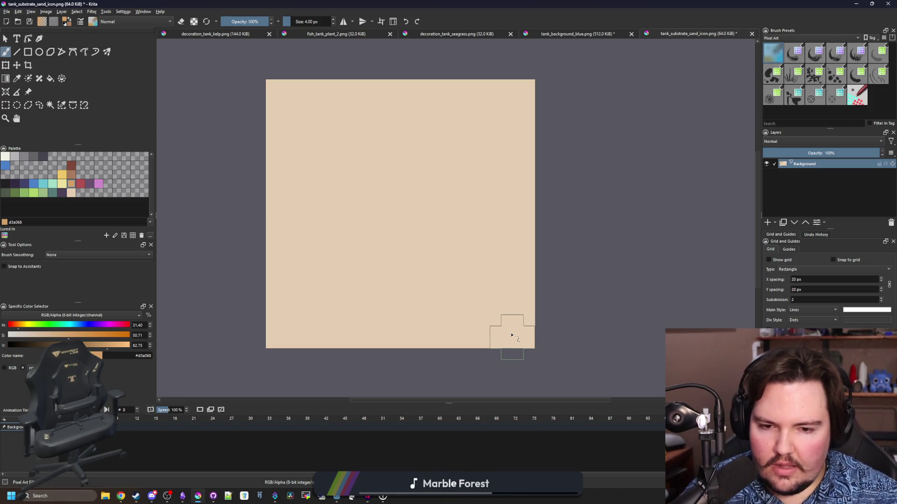
{"action": "left_click", "coordinate": [499, 318]}
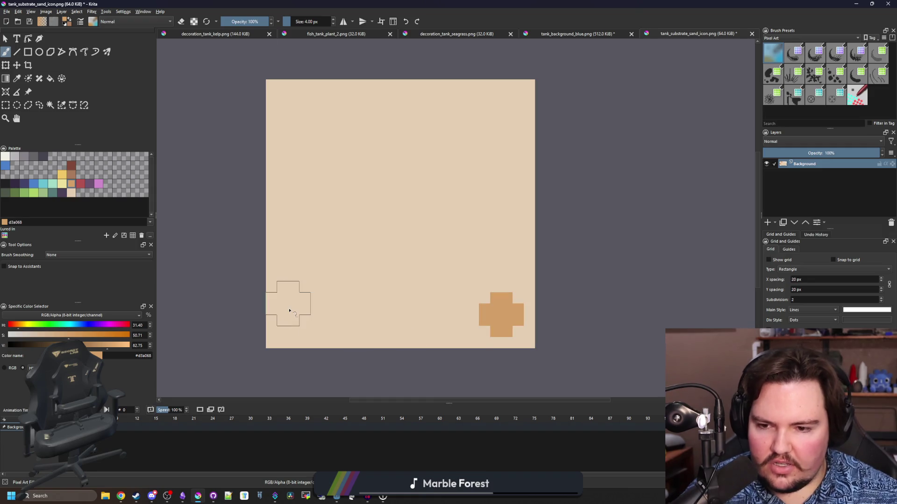
{"action": "key", "text": "ctrl+z"}
{"action": "mouse_move", "coordinate": [239, 217]}
{"action": "left_mouse_down"}
{"action": "mouse_move", "coordinate": [397, 110]}
{"action": "mouse_move", "coordinate": [486, 66]}
{"action": "left_mouse_up"}
{"action": "mouse_move", "coordinate": [322, 362]}
{"action": "left_mouse_down"}
{"action": "mouse_move", "coordinate": [333, 343]}
{"action": "mouse_move", "coordinate": [513, 246]}
{"action": "mouse_move", "coordinate": [534, 196]}
{"action": "left_mouse_up"}
{"action": "key", "text": "bracketleft"}
{"action": "key", "text": "bracketleft"}
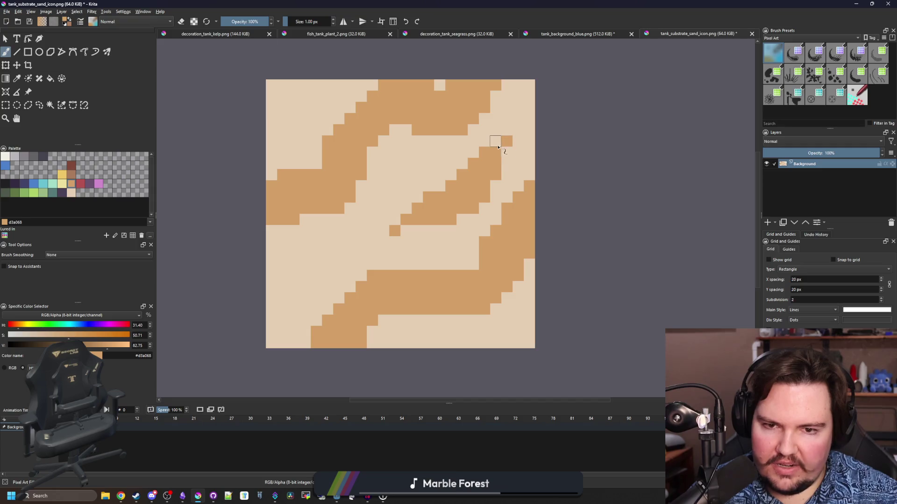
{"action": "scroll", "coordinate": [391, 229], "scroll_direction": "down", "scroll_amount": 10}
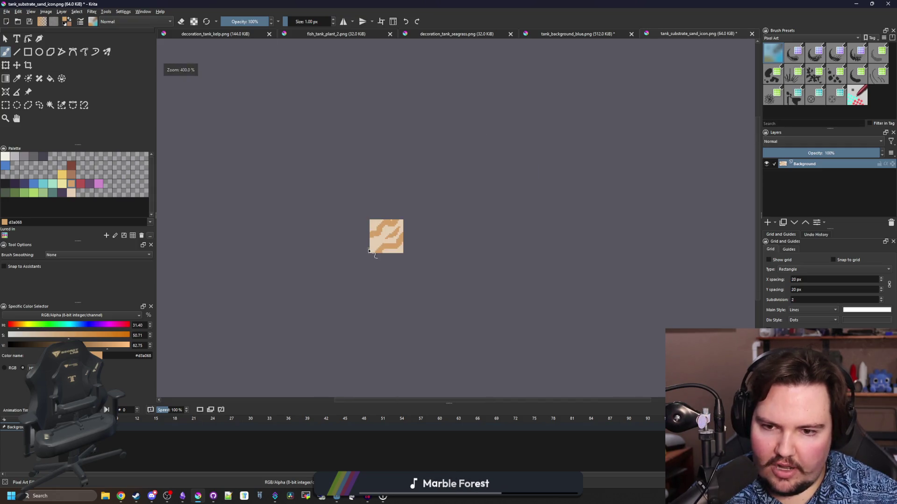
Undo the middle diagonal stripe and open the sand texture image.
{"action": "scroll", "coordinate": [373, 243], "scroll_direction": "up", "scroll_amount": 8}
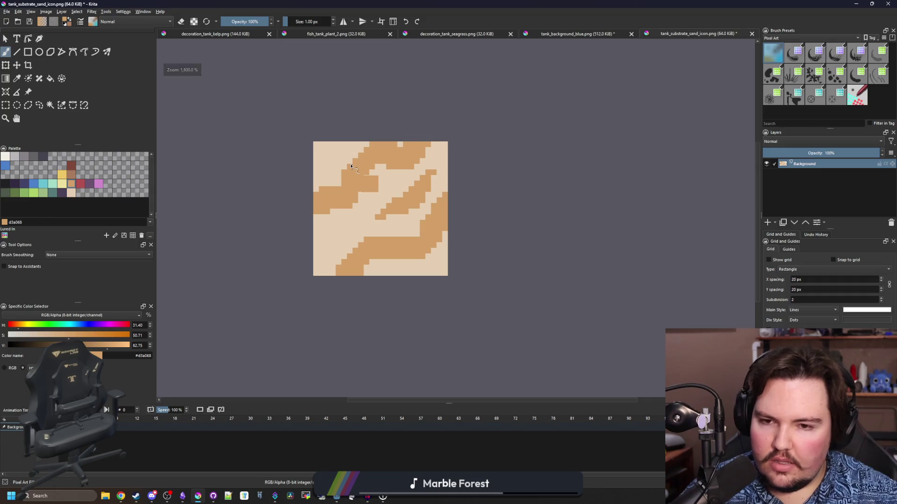
{"action": "key", "text": "ctrl+z"}
{"action": "key", "text": "ctrl+z"}
{"action": "left_click", "coordinate": [9, 10]}
{"action": "left_click", "coordinate": [11, 23]}
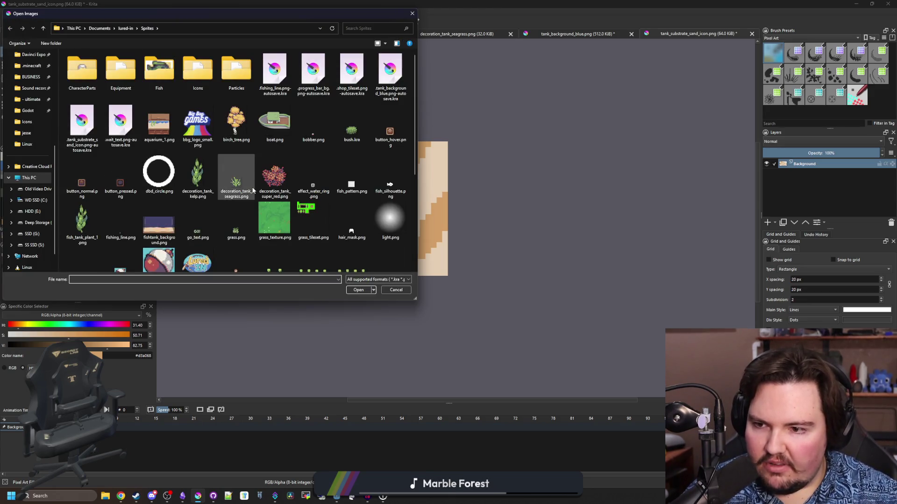
{"action": "scroll", "coordinate": [191, 109], "scroll_direction": "down", "scroll_amount": 3}
{"action": "key", "text": "Escape"}
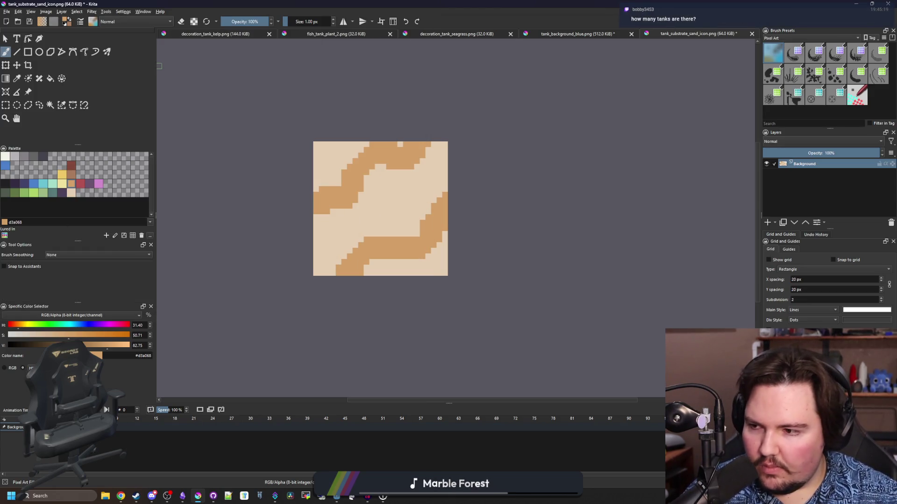
Select the entire sand texture with a rectangular selection and copy it.
{"action": "left_click", "coordinate": [6, 106]}
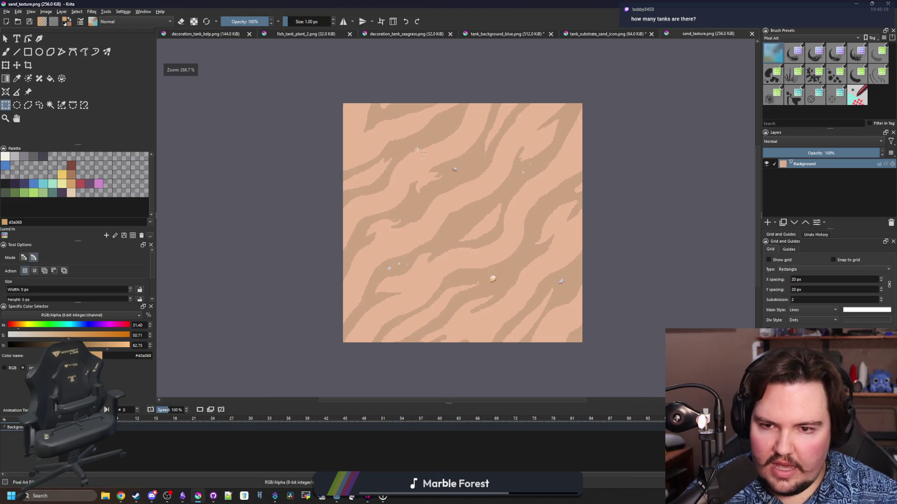
{"action": "scroll", "coordinate": [260, 130], "scroll_direction": "up", "scroll_amount": 2}
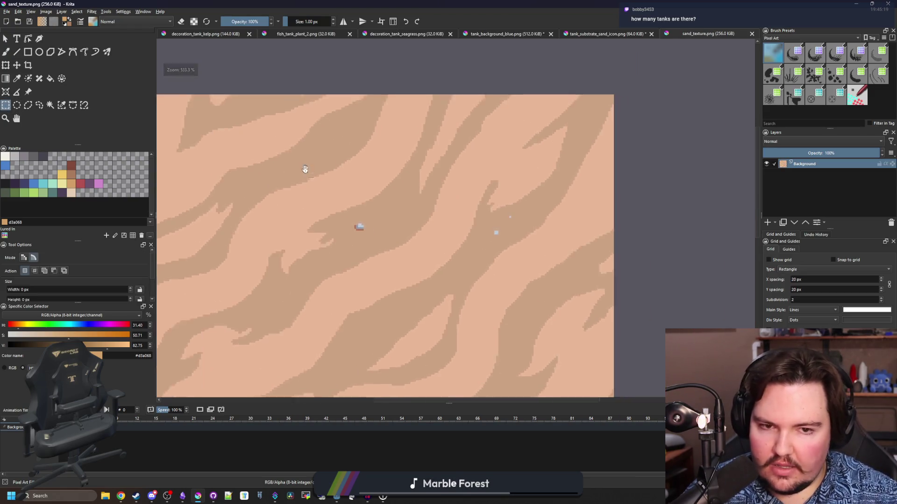
{"action": "left_click_drag", "start_coordinate": [305, 171], "coordinate": [225, 184]}
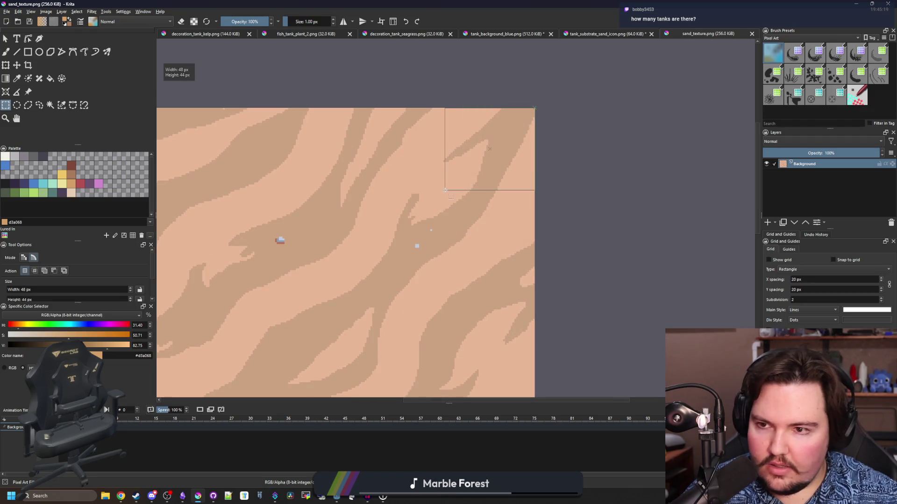
{"action": "left_click", "coordinate": [471, 160]}
{"action": "scroll", "coordinate": [398, 217], "scroll_direction": "down", "scroll_amount": 4}
{"action": "scroll", "coordinate": [488, 322], "scroll_direction": "up", "scroll_amount": 1}
{"action": "mouse_move", "coordinate": [497, 320]}
{"action": "left_mouse_down"}
{"action": "mouse_move", "coordinate": [408, 251]}
{"action": "mouse_move", "coordinate": [257, 80]}
{"action": "left_mouse_up"}
{"action": "key", "text": "ctrl+c"}
Paste the sand texture into tank_substrate_sand_icon and shrink it with a transform.
{"action": "key", "text": "ctrl+shift+Tab"}
{"action": "scroll", "coordinate": [381, 207], "scroll_direction": "down", "scroll_amount": 4}
{"action": "key", "text": "ctrl+v"}
{"action": "key", "text": "ctrl+t"}
{"action": "scroll", "coordinate": [381, 209], "scroll_direction": "down", "scroll_amount": 1}
{"action": "left_click_drag", "start_coordinate": [497, 323], "coordinate": [405, 245]}
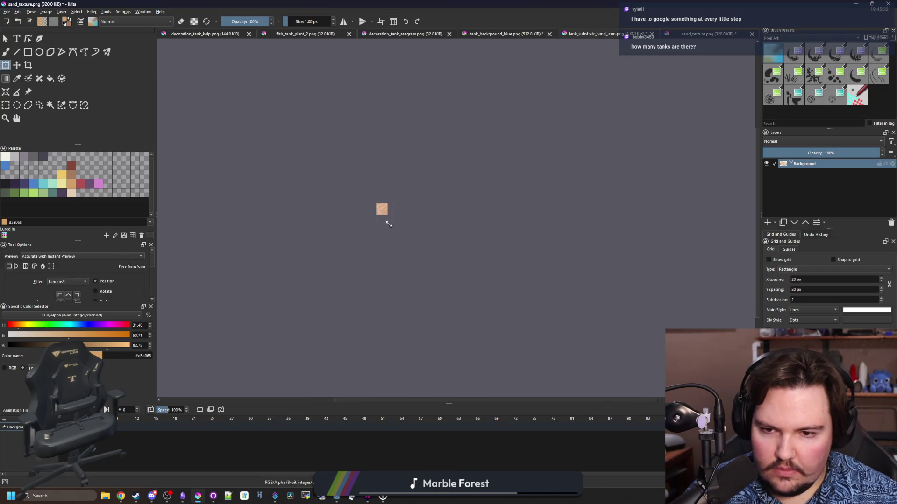
Scale the pasted sand with the Nearest Neighbor filter to fill the icon and apply it.
{"action": "scroll", "coordinate": [382, 210], "scroll_direction": "up", "scroll_amount": 8}
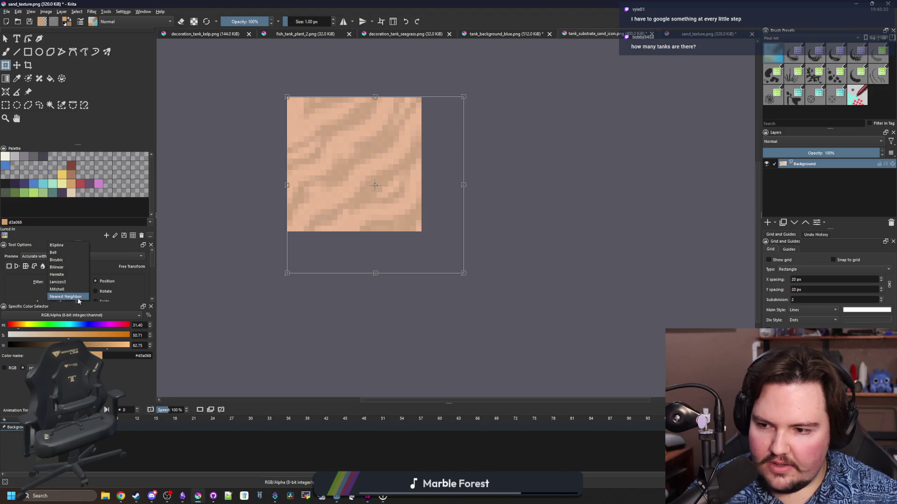
{"action": "left_click", "coordinate": [70, 297]}
{"action": "left_click_drag", "start_coordinate": [460, 274], "coordinate": [548, 359]}
{"action": "key", "text": "Return"}
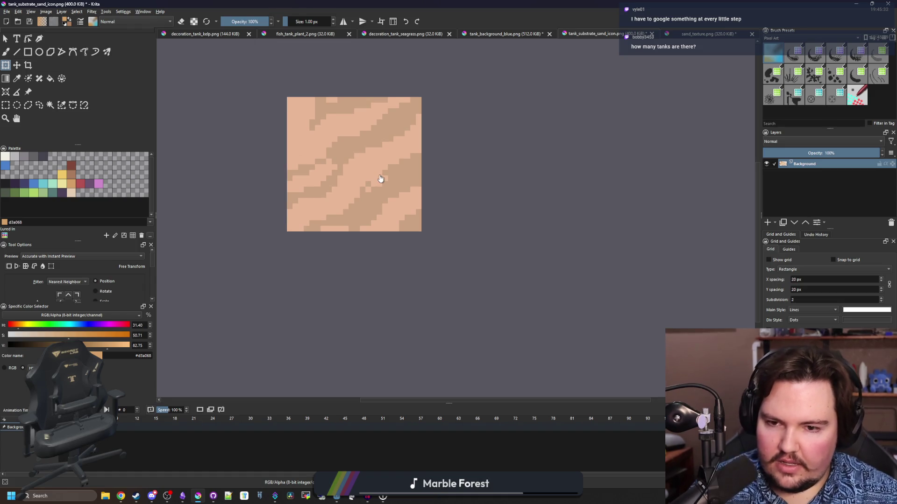
{"action": "key", "text": "b"}
{"action": "scroll", "coordinate": [376, 180], "scroll_direction": "up", "scroll_amount": 4}
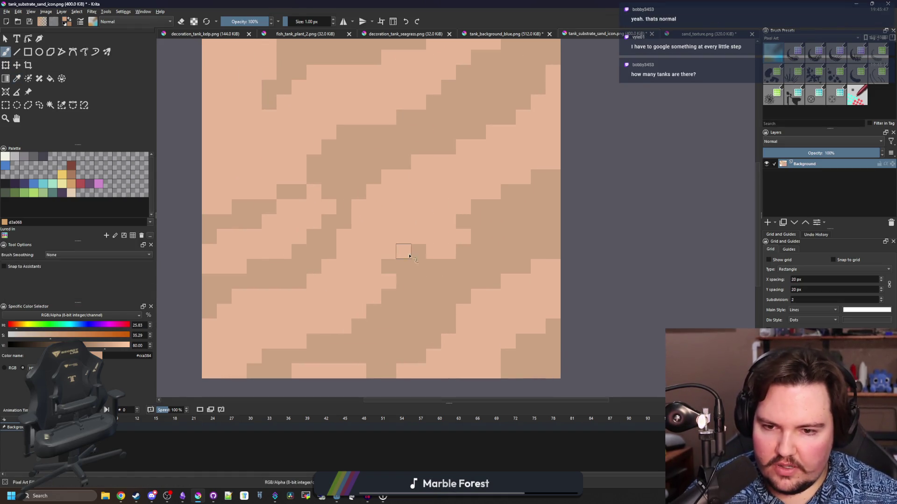
Sample light and dark sand colours and repaint stray pixels in the icon's middle.
{"action": "scroll", "coordinate": [422, 294], "scroll_direction": "down", "scroll_amount": 5}
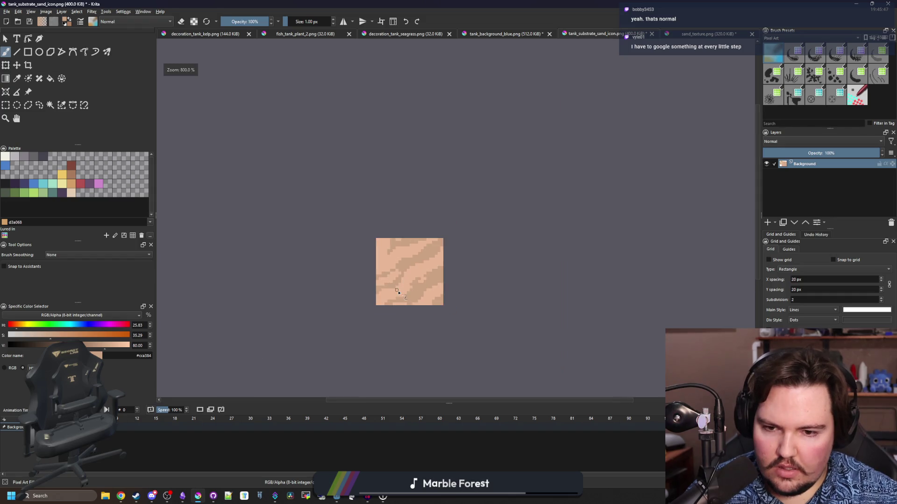
{"action": "scroll", "coordinate": [387, 262], "scroll_direction": "up", "scroll_amount": 5}
{"action": "key", "text": "p"}
{"action": "left_click", "coordinate": [377, 190]}
{"action": "key", "text": "b"}
{"action": "left_click", "coordinate": [376, 189]}
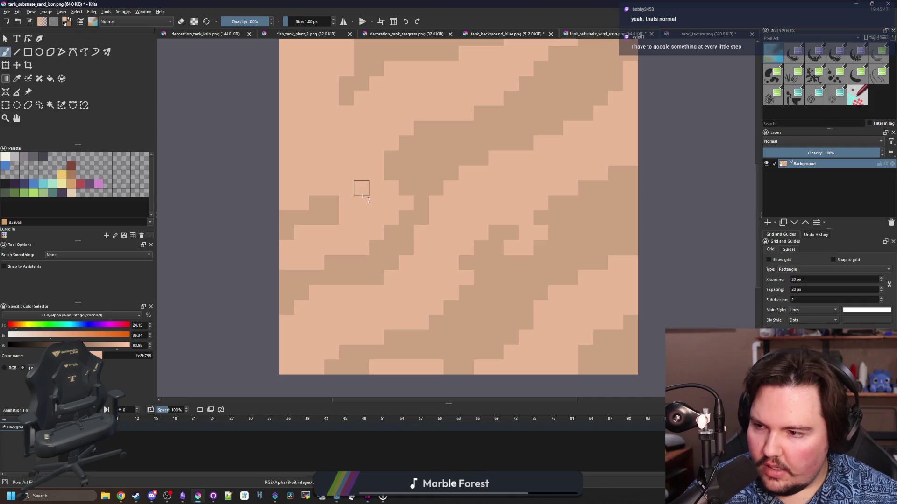
{"action": "left_click", "coordinate": [336, 205], "text": "ctrl"}
{"action": "left_click", "coordinate": [346, 202]}
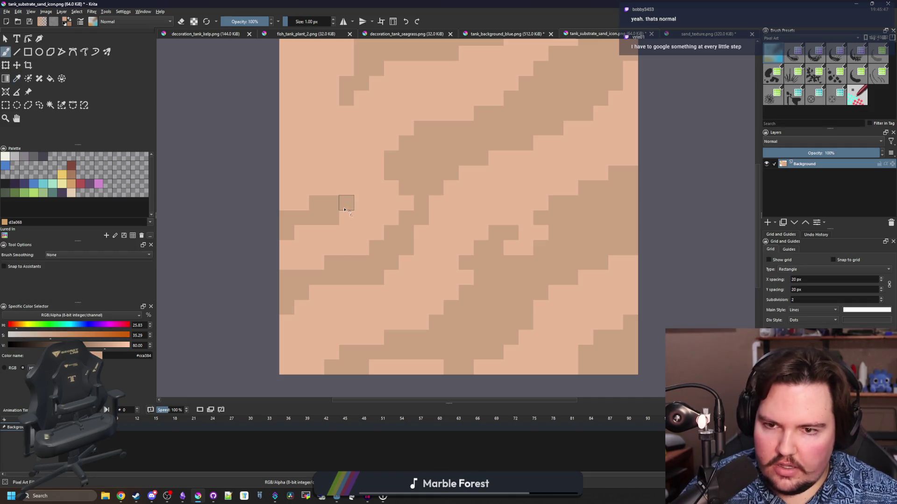
{"action": "left_click_drag", "start_coordinate": [346, 203], "coordinate": [341, 286]}
Paint two top-row pixels light and a diagonal run of pixels dark.
{"action": "left_click", "coordinate": [410, 139], "text": "ctrl"}
{"action": "left_click_drag", "start_coordinate": [368, 96], "coordinate": [352, 95]}
{"action": "left_click", "coordinate": [383, 108], "text": "ctrl"}
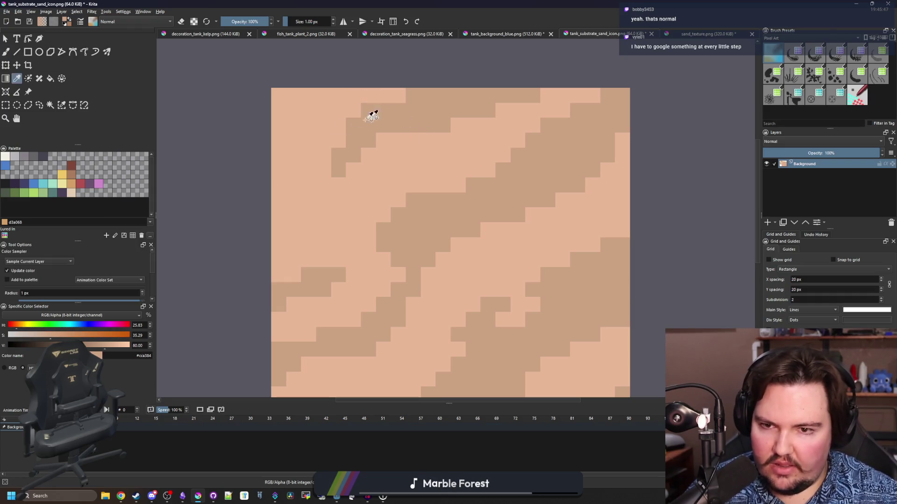
{"action": "left_click_drag", "start_coordinate": [285, 161], "coordinate": [312, 127]}
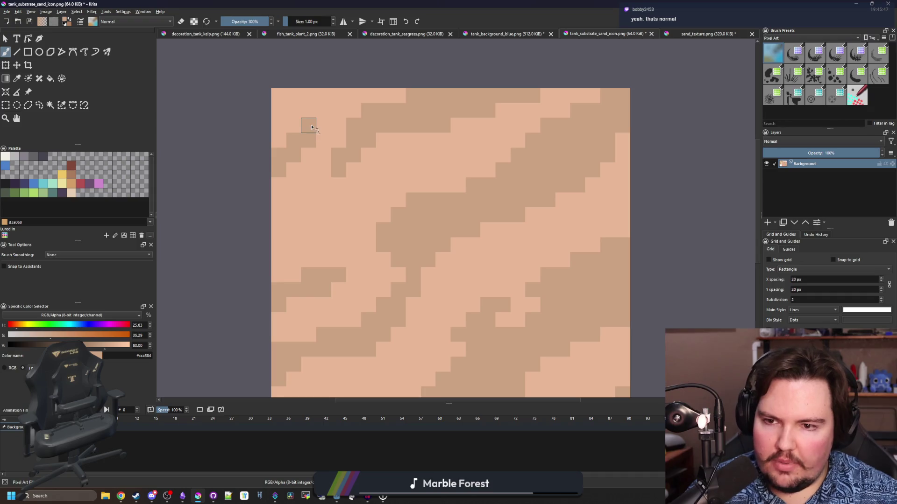
{"action": "scroll", "coordinate": [305, 173], "scroll_direction": "down", "scroll_amount": 4}
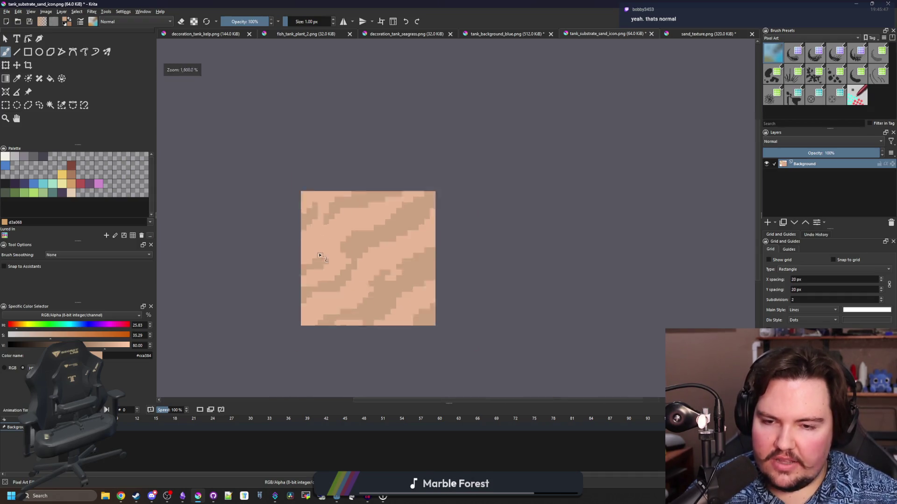
{"action": "scroll", "coordinate": [365, 180], "scroll_direction": "up", "scroll_amount": 8}
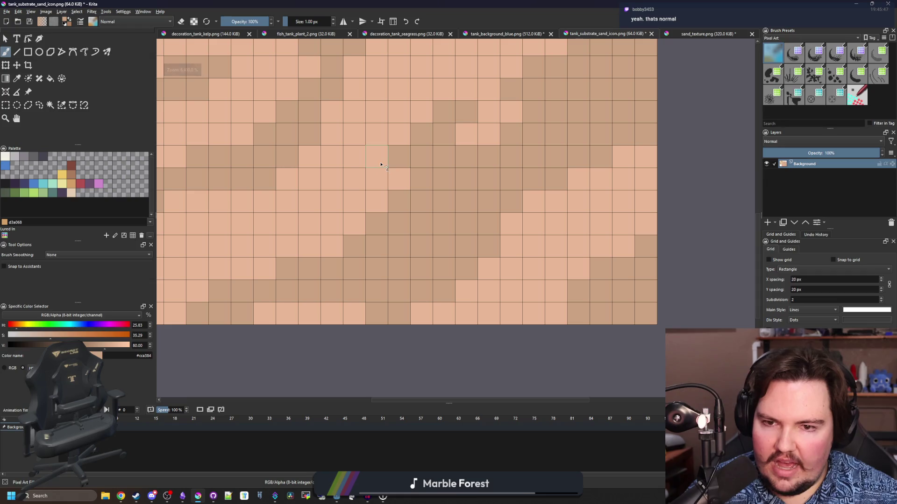
{"action": "scroll", "coordinate": [381, 164], "scroll_direction": "down", "scroll_amount": 3}
{"action": "scroll", "coordinate": [362, 285], "scroll_direction": "up", "scroll_amount": 1}
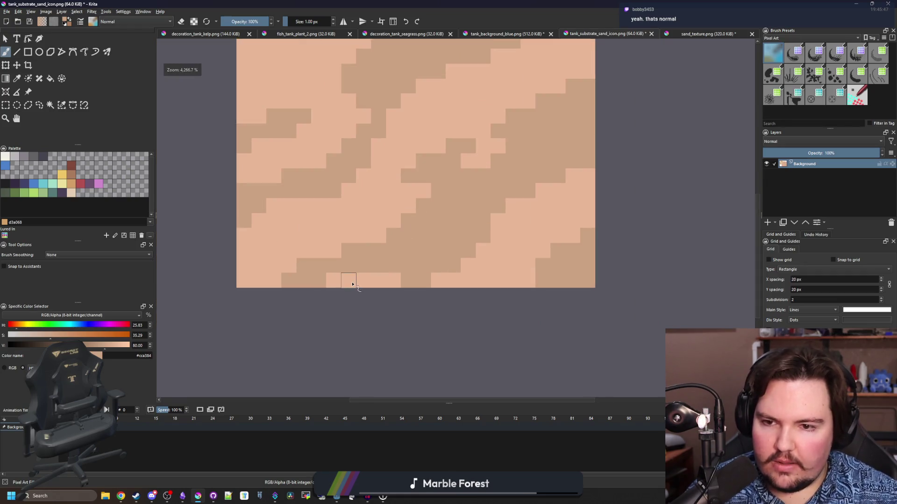
{"action": "scroll", "coordinate": [355, 286], "scroll_direction": "down", "scroll_amount": 4}
{"action": "scroll", "coordinate": [360, 286], "scroll_direction": "up", "scroll_amount": 4}
{"action": "scroll", "coordinate": [315, 284], "scroll_direction": "down", "scroll_amount": 10}
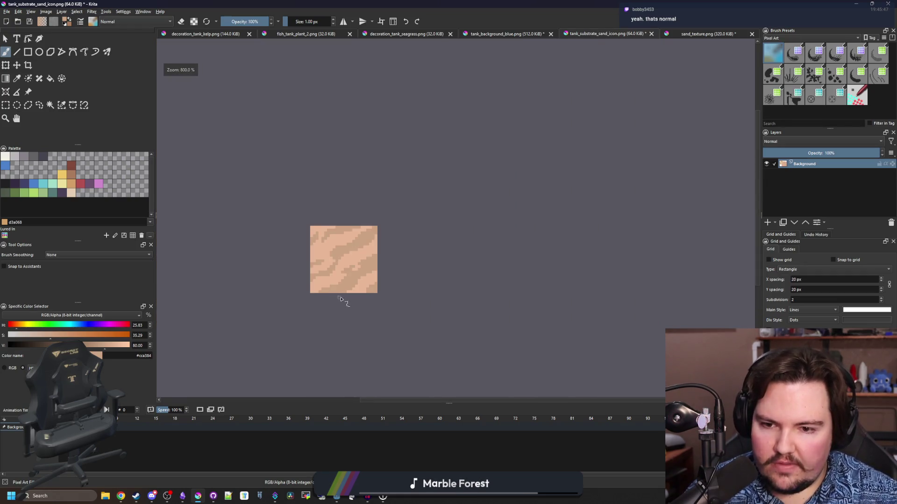
Save the sand icon as PNG, accepting the export options.
{"action": "scroll", "coordinate": [353, 263], "scroll_direction": "up", "scroll_amount": 4}
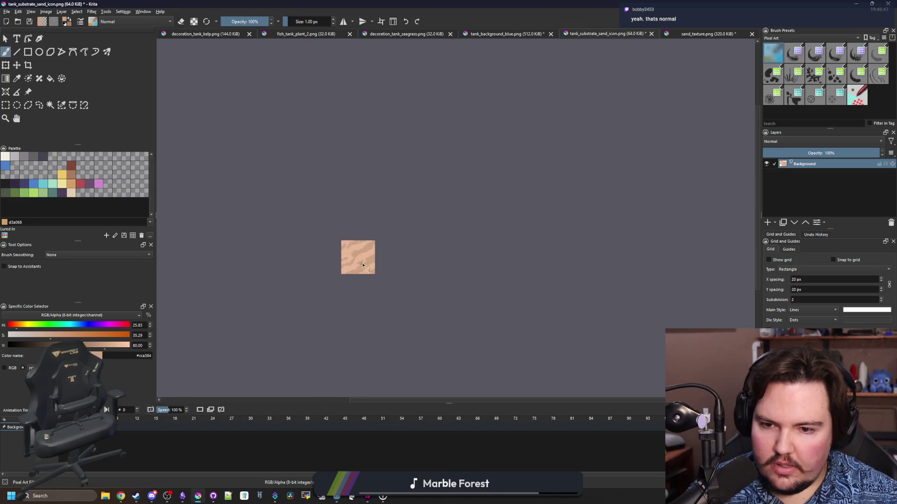
{"action": "key", "text": "ctrl+s"}
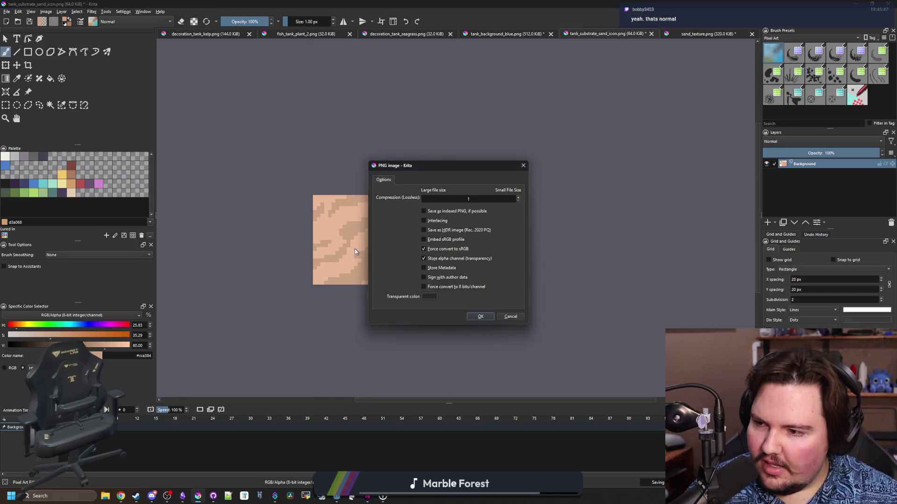
{"action": "left_click", "coordinate": [481, 317]}
{"action": "scroll", "coordinate": [347, 255], "scroll_direction": "up", "scroll_amount": 2}
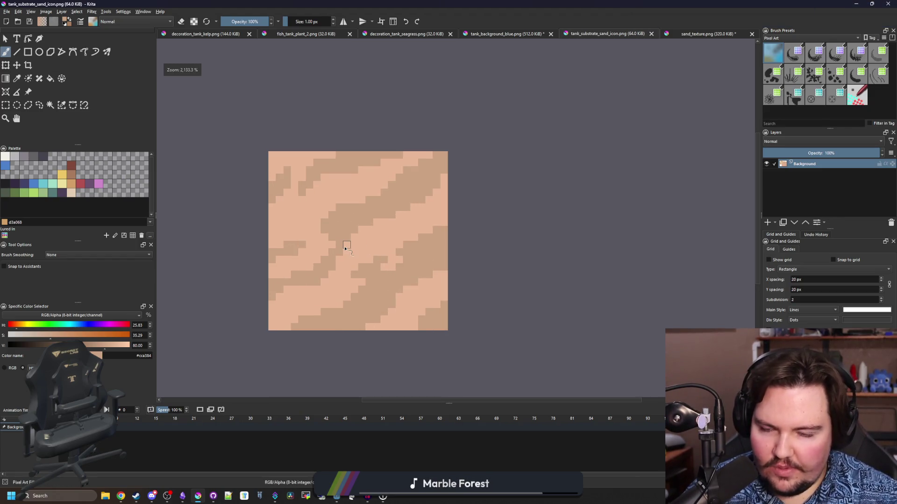
{"action": "scroll", "coordinate": [397, 244], "scroll_direction": "down", "scroll_amount": 3}
{"action": "scroll", "coordinate": [401, 206], "scroll_direction": "up", "scroll_amount": 6}
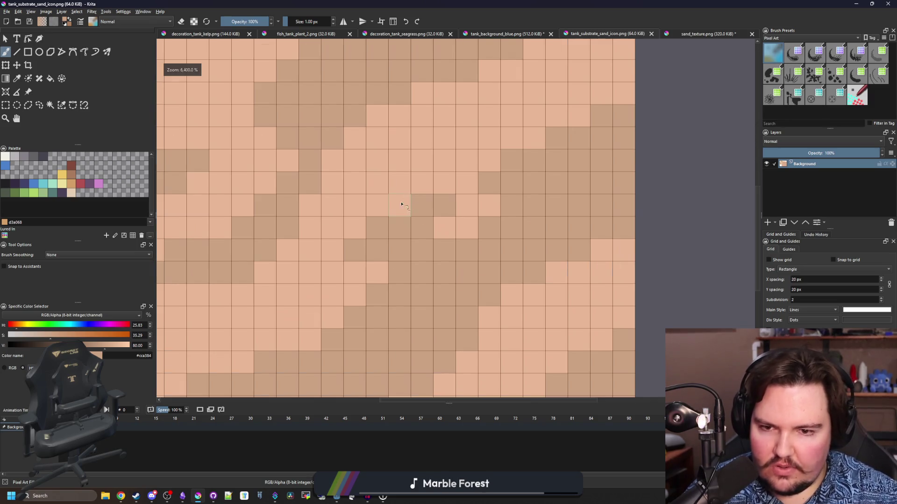
Repaint a dark cell with the sampled light sand colour.
{"action": "left_click", "coordinate": [472, 196], "text": "ctrl"}
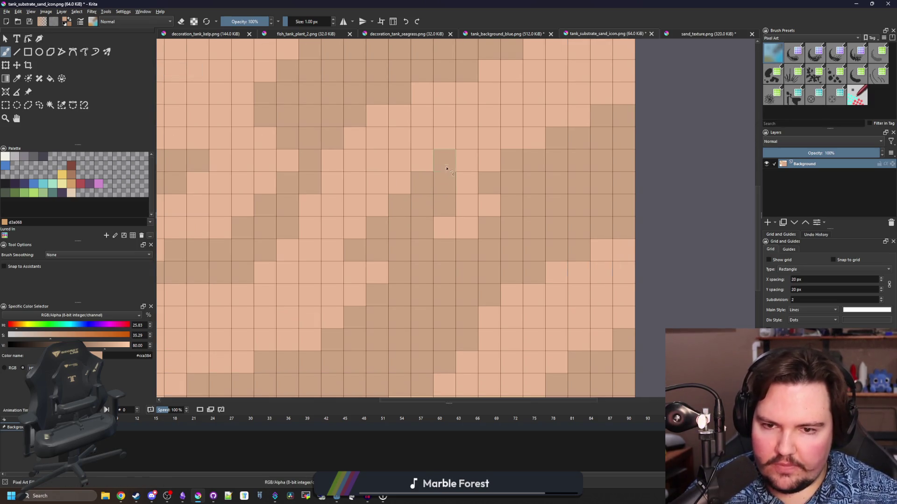
{"action": "left_click", "coordinate": [444, 214]}
{"action": "scroll", "coordinate": [410, 260], "scroll_direction": "down", "scroll_amount": 4}
{"action": "scroll", "coordinate": [427, 245], "scroll_direction": "up", "scroll_amount": 3}
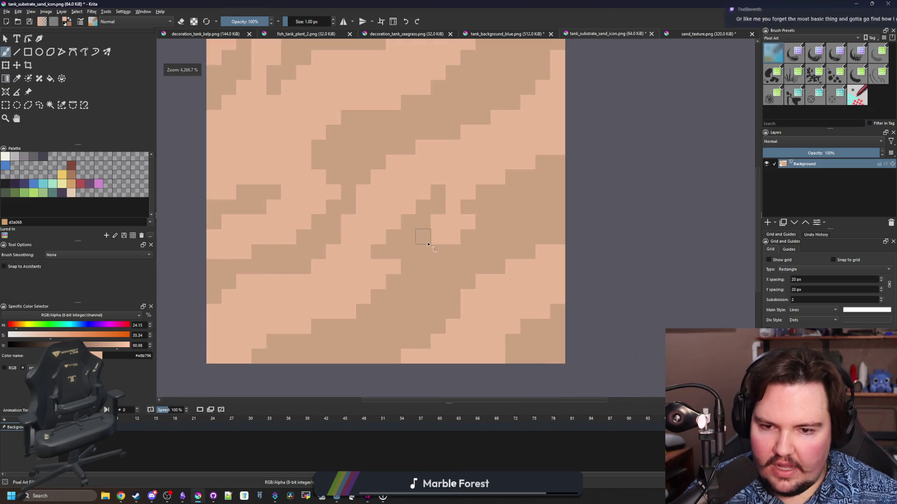
{"action": "scroll", "coordinate": [424, 240], "scroll_direction": "down", "scroll_amount": 10}
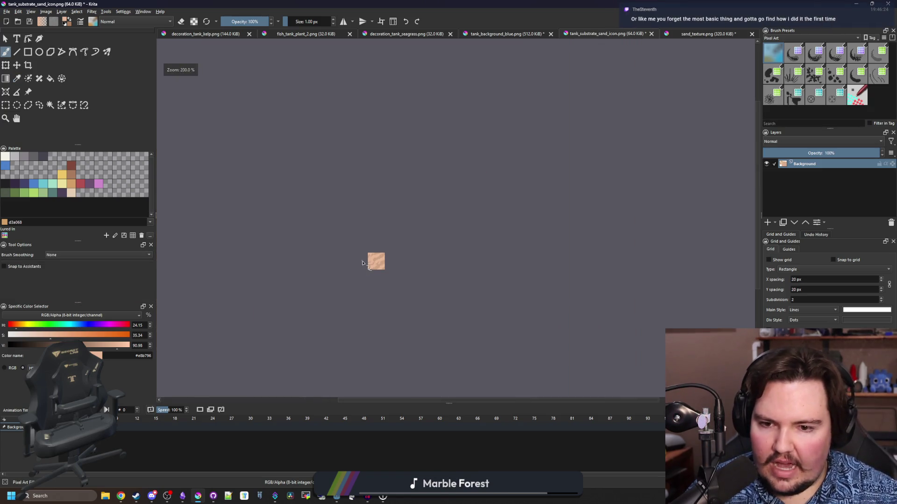
{"action": "scroll", "coordinate": [378, 272], "scroll_direction": "up", "scroll_amount": 8}
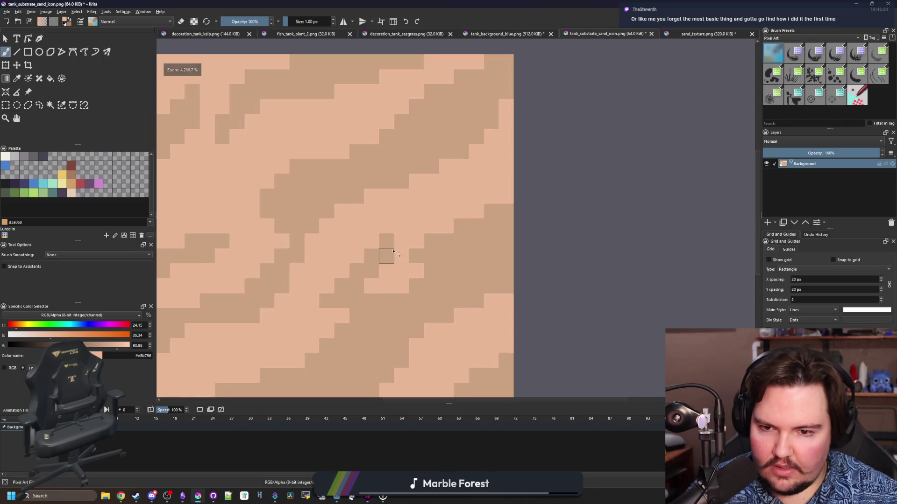
{"action": "scroll", "coordinate": [386, 243], "scroll_direction": "down", "scroll_amount": 2}
{"action": "scroll", "coordinate": [396, 253], "scroll_direction": "up", "scroll_amount": 2}
Sample the dark sand colour and save the icon as PNG again.
{"action": "left_click", "coordinate": [418, 260], "text": "ctrl"}
{"action": "scroll", "coordinate": [397, 259], "scroll_direction": "down", "scroll_amount": 10}
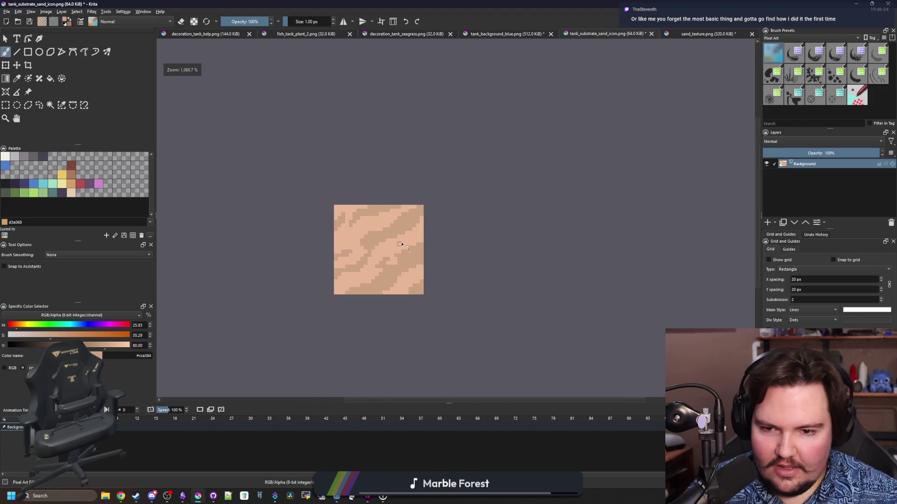
{"action": "scroll", "coordinate": [405, 239], "scroll_direction": "up", "scroll_amount": 2}
{"action": "scroll", "coordinate": [405, 239], "scroll_direction": "up", "scroll_amount": 2}
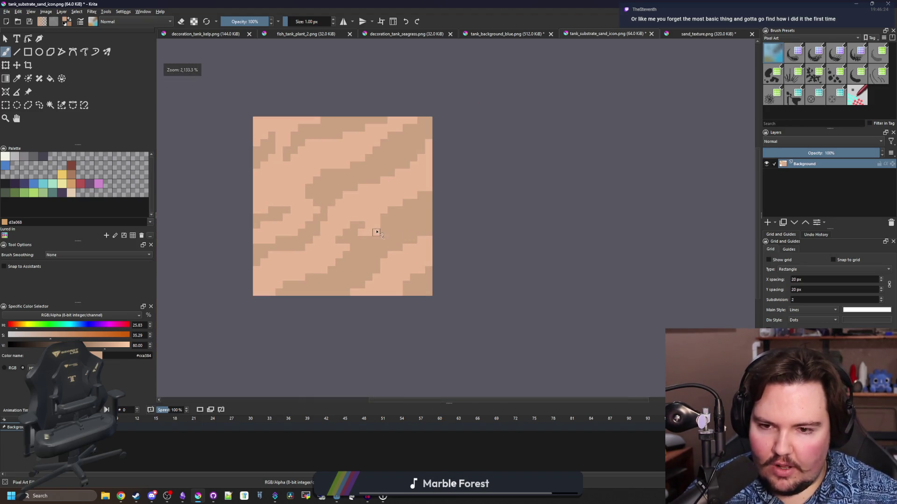
{"action": "scroll", "coordinate": [389, 252], "scroll_direction": "down", "scroll_amount": 3}
{"action": "key", "text": "ctrl+s"}
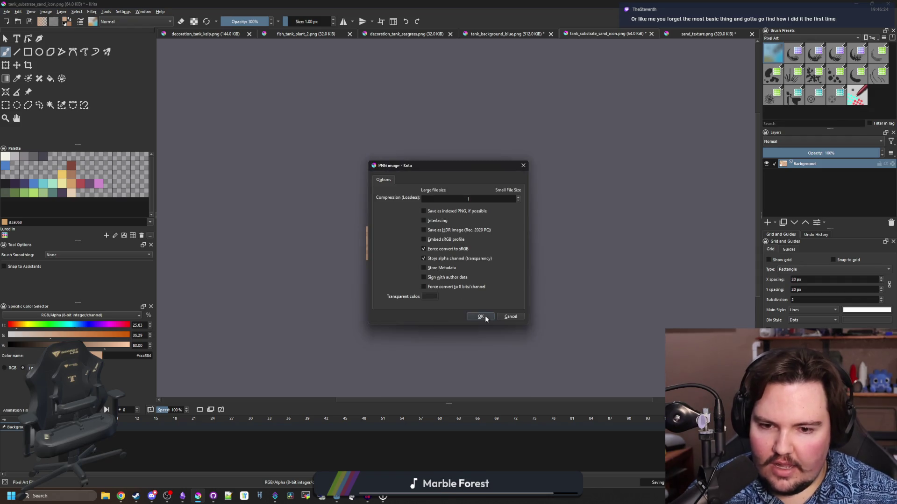
{"action": "left_click", "coordinate": [484, 317]}
{"action": "scroll", "coordinate": [395, 225], "scroll_direction": "up", "scroll_amount": 5}
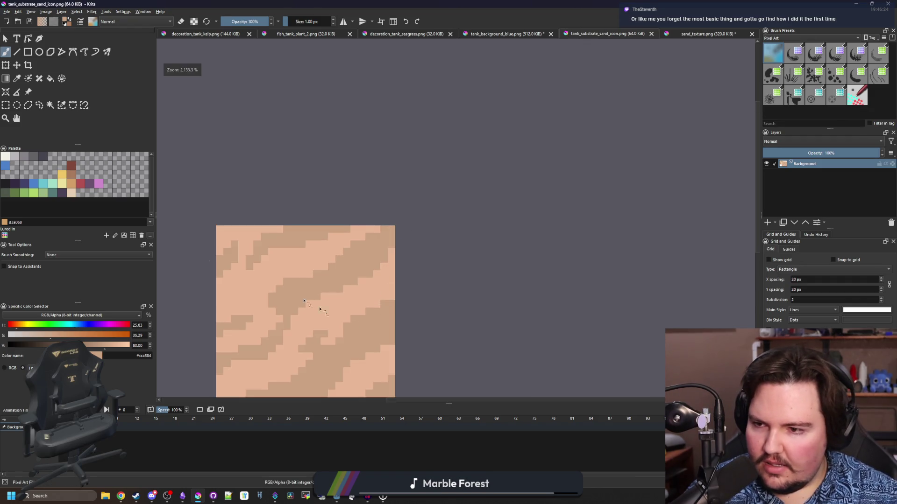
Fill the light sand areas with a paler cream swatch from the palette.
{"action": "left_click", "coordinate": [71, 193]}
{"action": "key", "text": "f"}
{"action": "left_click", "coordinate": [299, 323]}
Try filling the dark sand areas with yellow, then undo the fill.
{"action": "scroll", "coordinate": [306, 262], "scroll_direction": "up", "scroll_amount": 1}
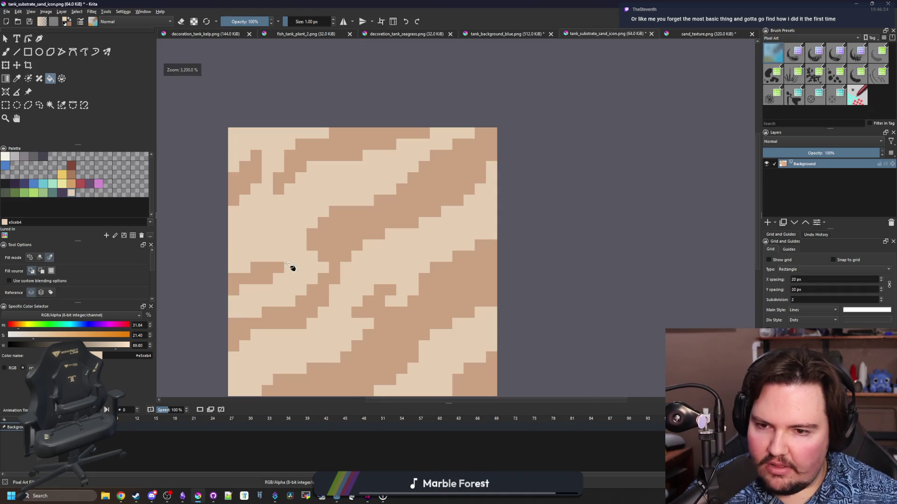
{"action": "scroll", "coordinate": [289, 250], "scroll_direction": "down", "scroll_amount": 1}
{"action": "left_click", "coordinate": [74, 184]}
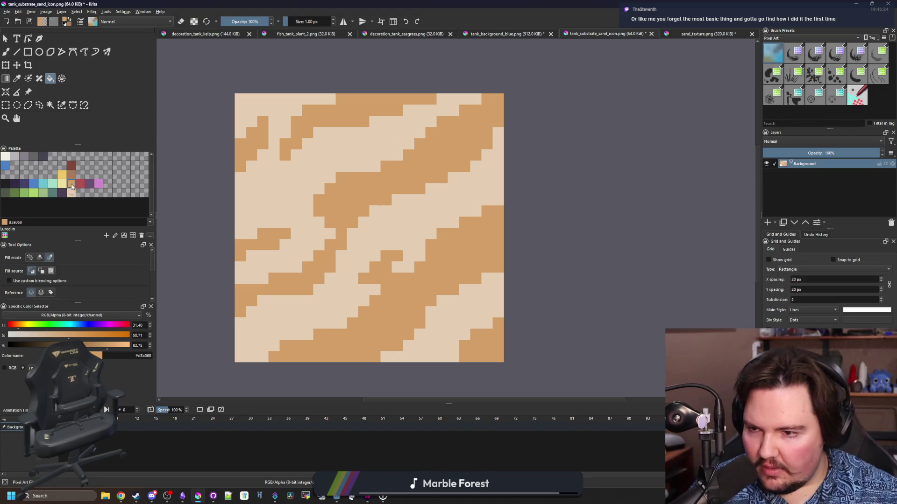
{"action": "left_click", "coordinate": [62, 174]}
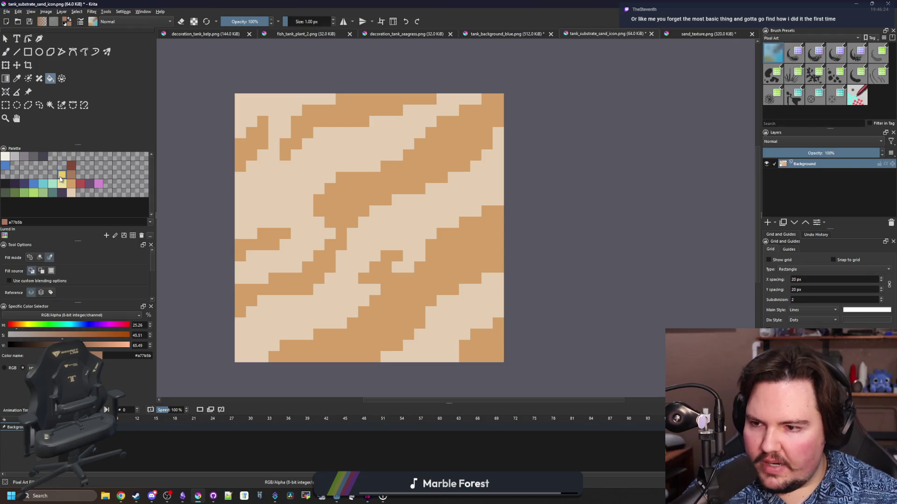
{"action": "left_click", "coordinate": [339, 205]}
{"action": "key", "text": "ctrl+z"}
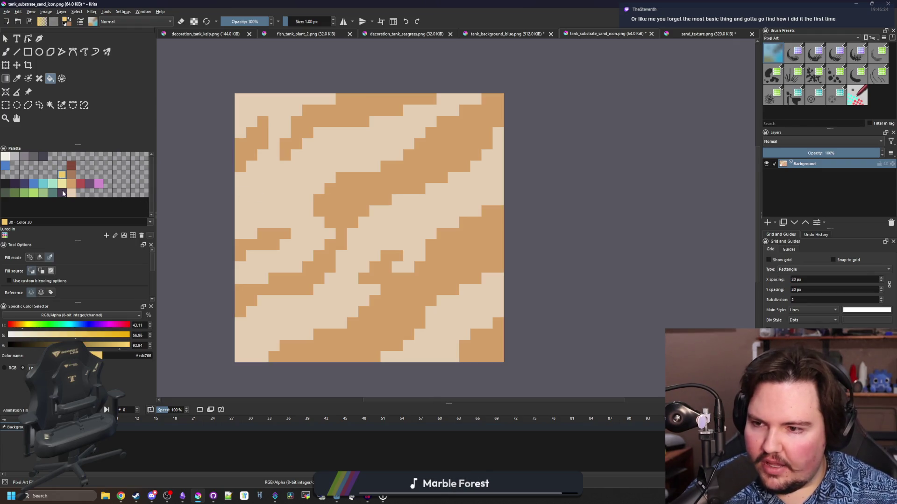
Select the light sand swatch in the Palette docker as the active colour.
{"action": "left_click", "coordinate": [71, 193]}
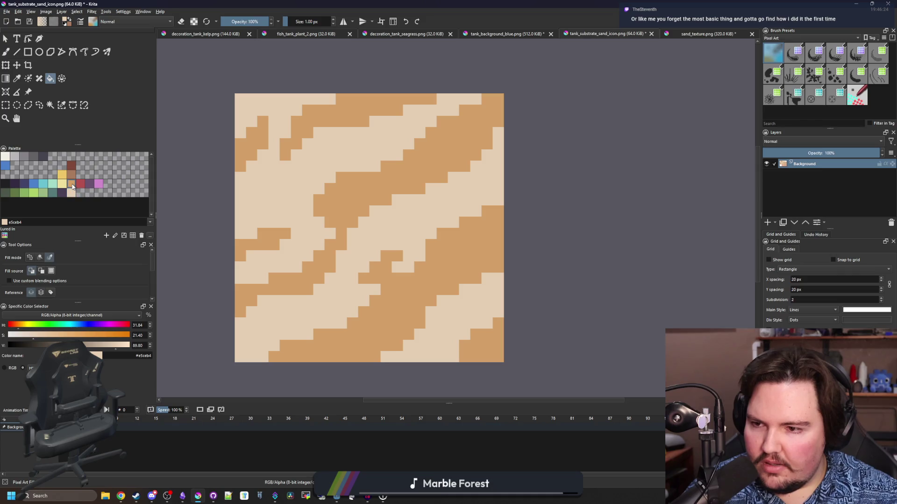
{"action": "left_click", "coordinate": [72, 185]}
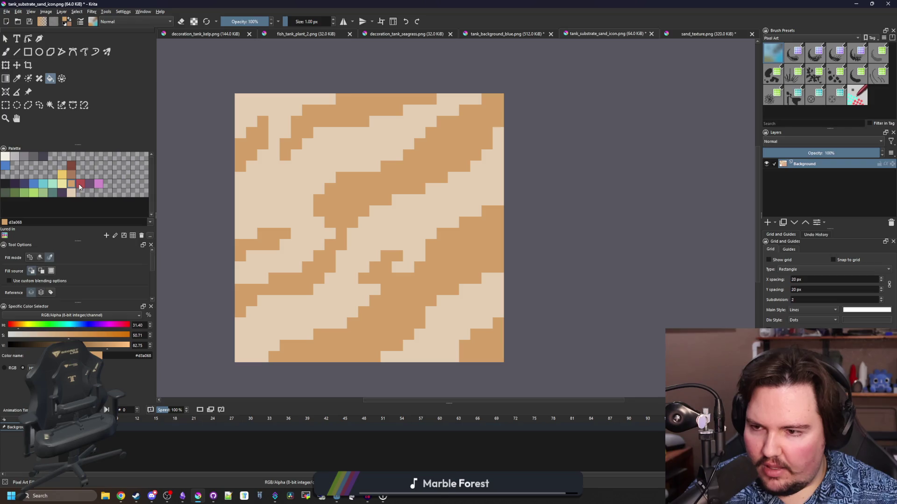
{"action": "left_click", "coordinate": [70, 195]}
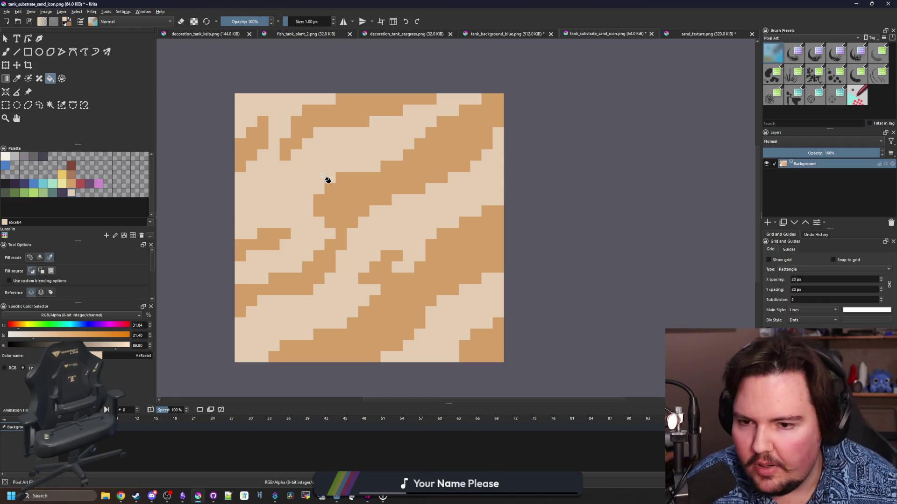
Sample the darker sand colour from the sand icon with the Color Sampler.
{"action": "key", "text": "p"}
{"action": "left_click", "coordinate": [458, 250]}
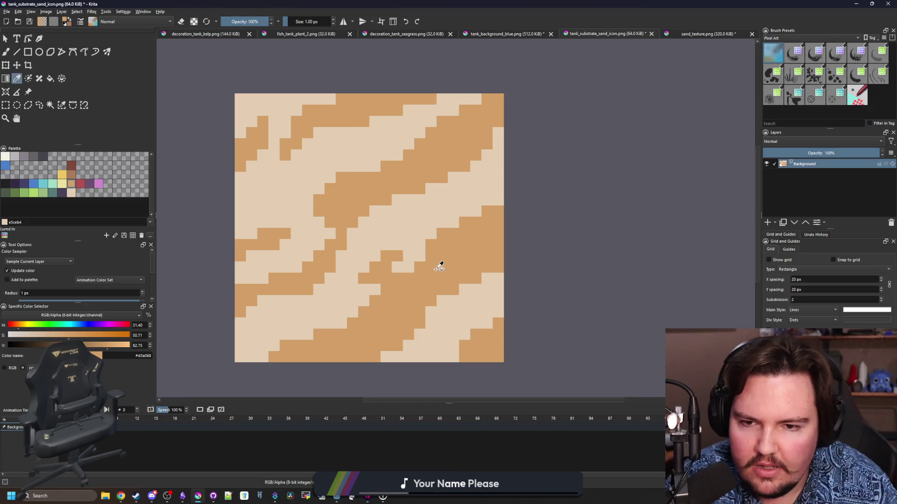
{"action": "scroll", "coordinate": [440, 264], "scroll_direction": "down", "scroll_amount": 5}
{"action": "scroll", "coordinate": [439, 266], "scroll_direction": "up", "scroll_amount": 2}
{"action": "scroll", "coordinate": [439, 266], "scroll_direction": "up", "scroll_amount": 2}
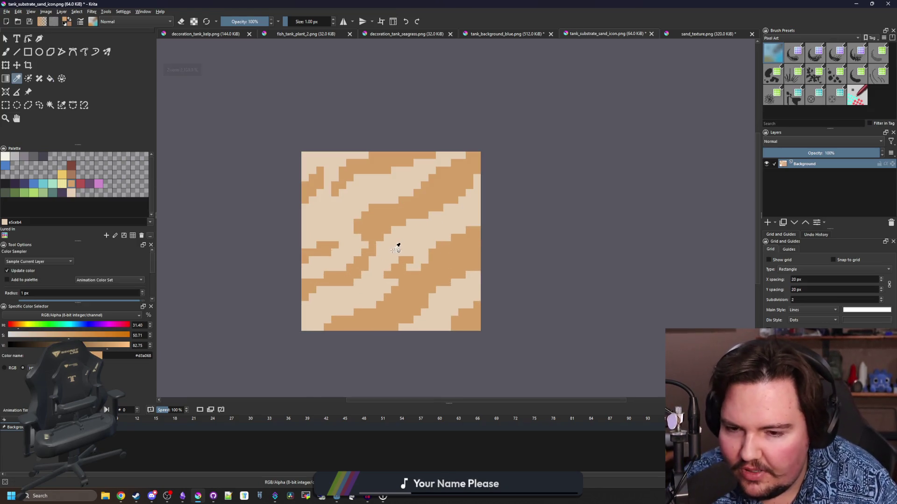
{"action": "scroll", "coordinate": [400, 242], "scroll_direction": "up", "scroll_amount": 2}
{"action": "scroll", "coordinate": [411, 252], "scroll_direction": "down", "scroll_amount": 4}
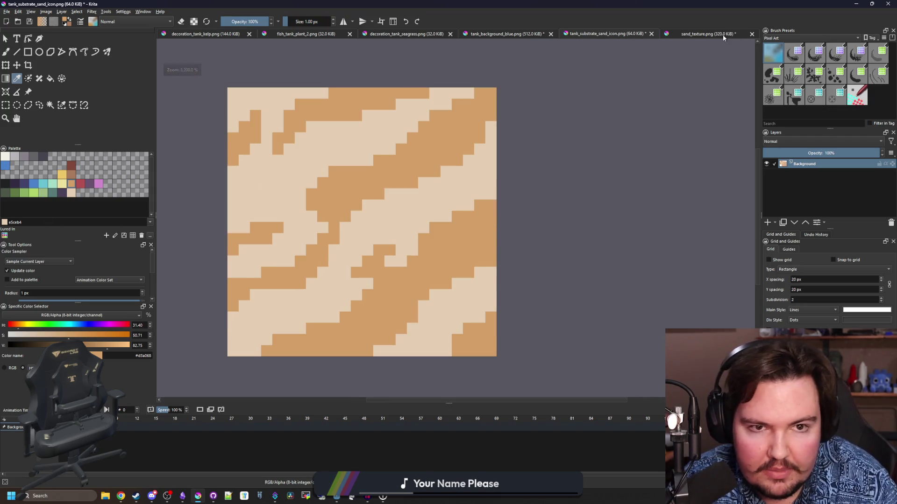
Look through the other open documents, then return to the sand icon.
{"action": "left_click", "coordinate": [723, 34]}
{"action": "left_click", "coordinate": [506, 33]}
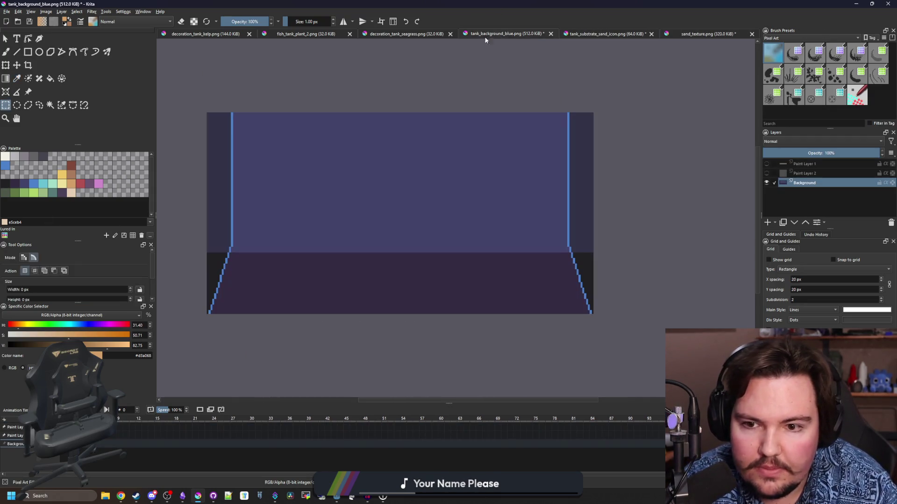
{"action": "left_click", "coordinate": [430, 34]}
{"action": "left_click", "coordinate": [317, 34]}
{"action": "left_click", "coordinate": [506, 33]}
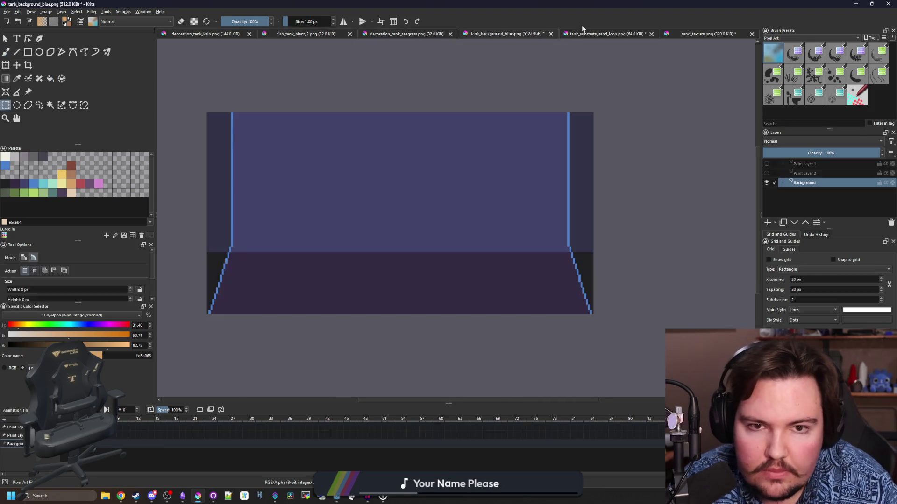
{"action": "left_click", "coordinate": [590, 32]}
Open tank_substrate_sand.png from the Sprites folder with Ctrl+O.
{"action": "left_click", "coordinate": [7, 11]}
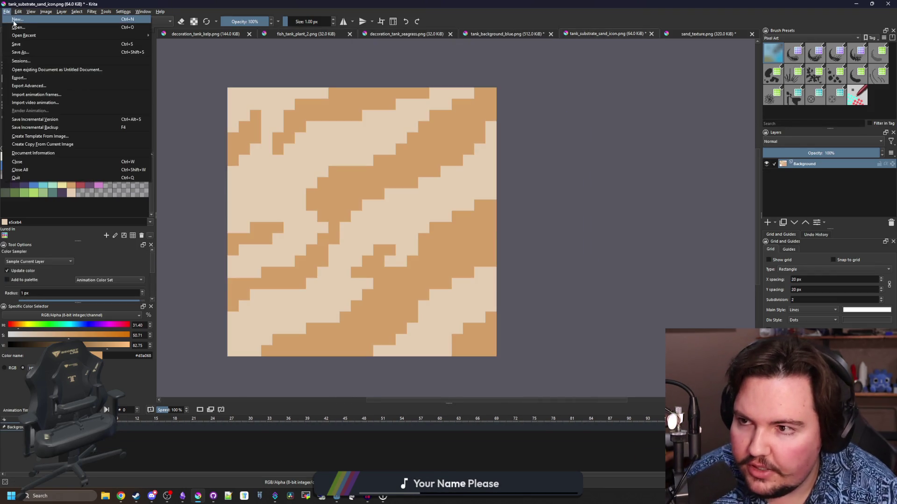
{"action": "key", "text": "Escape"}
{"action": "key", "text": "ctrl+o"}
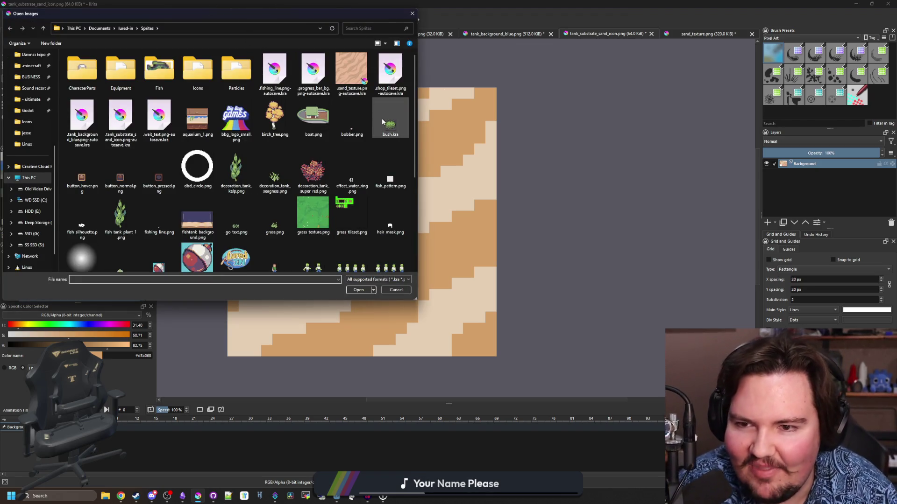
{"action": "scroll", "coordinate": [195, 114], "scroll_direction": "down", "scroll_amount": 2}
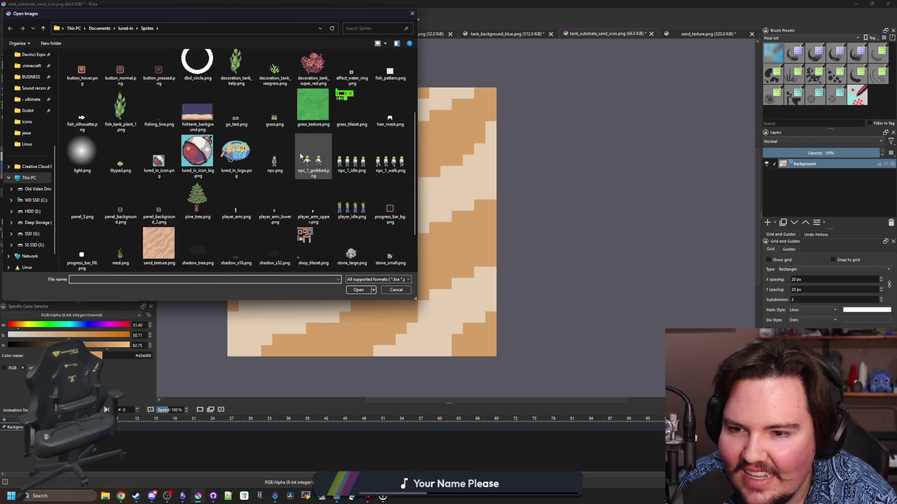
{"action": "left_click", "coordinate": [199, 120]}
{"action": "scroll", "coordinate": [229, 187], "scroll_direction": "up", "scroll_amount": 1}
{"action": "scroll", "coordinate": [228, 191], "scroll_direction": "down", "scroll_amount": 2}
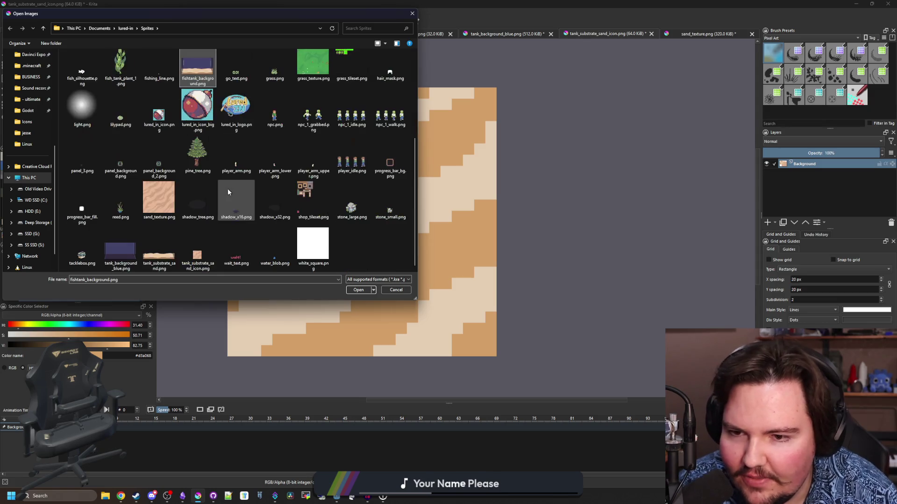
{"action": "double_click", "coordinate": [159, 234]}
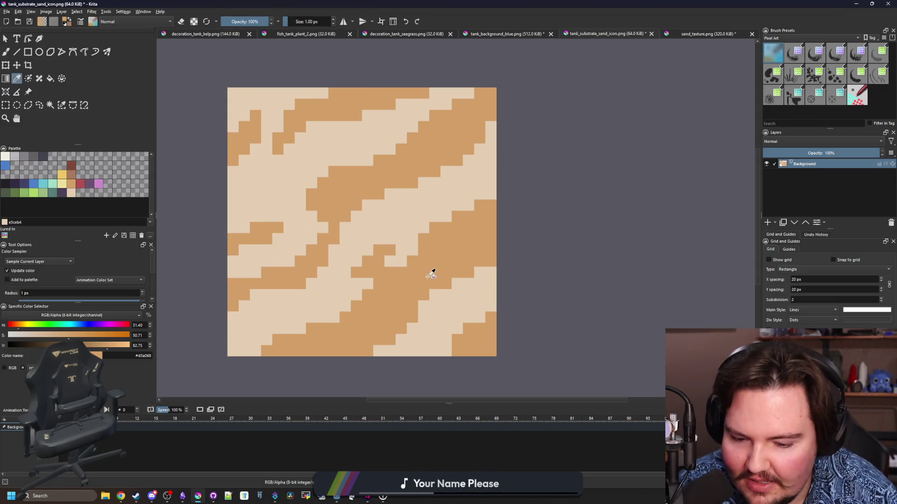
Sample the peach colour from tank_substrate_sand.png and return to the sand icon.
{"action": "scroll", "coordinate": [326, 302], "scroll_direction": "up", "scroll_amount": 3}
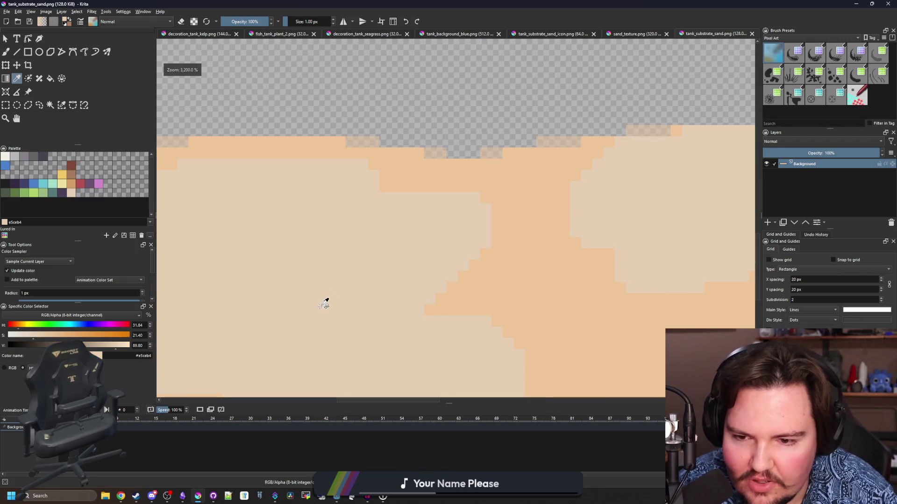
{"action": "scroll", "coordinate": [324, 305], "scroll_direction": "down", "scroll_amount": 5}
{"action": "scroll", "coordinate": [340, 294], "scroll_direction": "up", "scroll_amount": 5}
{"action": "left_click", "coordinate": [419, 291]}
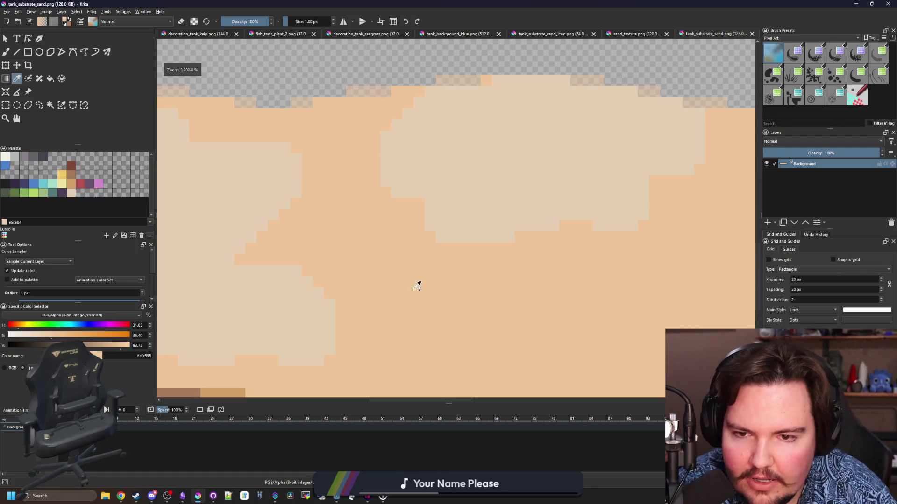
{"action": "left_click", "coordinate": [634, 34]}
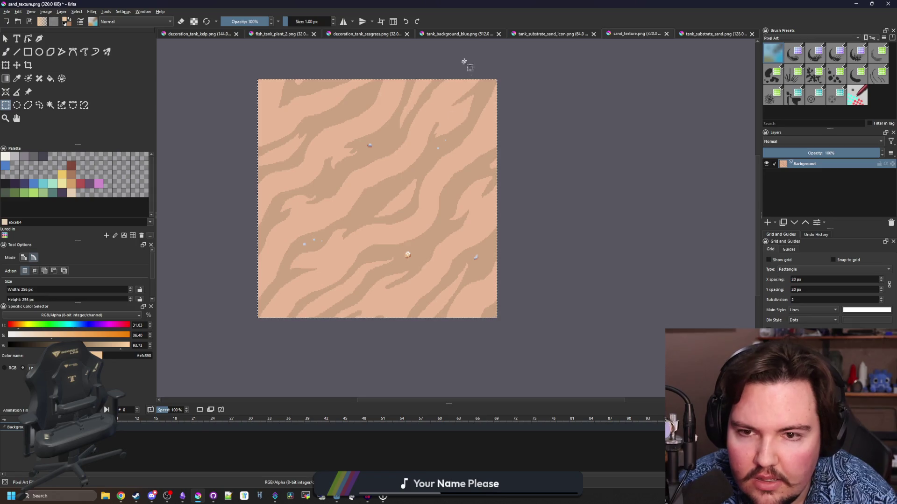
{"action": "left_click", "coordinate": [452, 35]}
{"action": "left_click", "coordinate": [344, 35]}
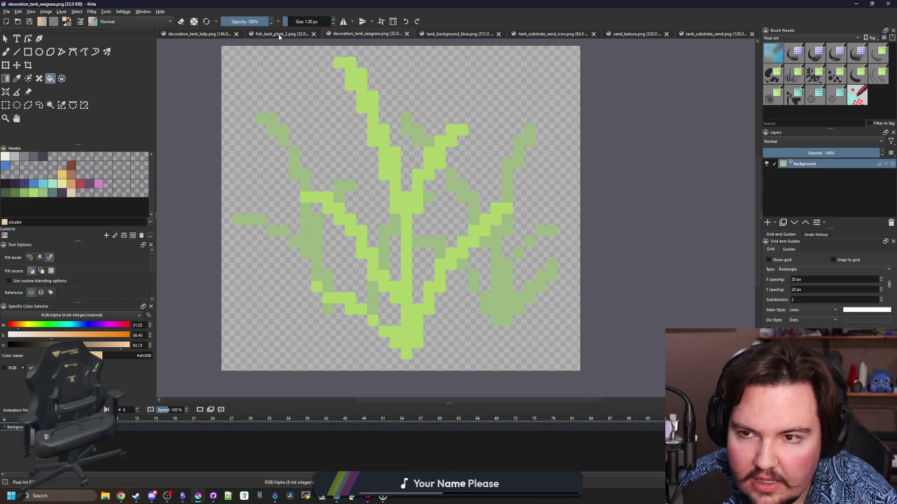
{"action": "left_click", "coordinate": [278, 34]}
{"action": "left_click", "coordinate": [694, 34]}
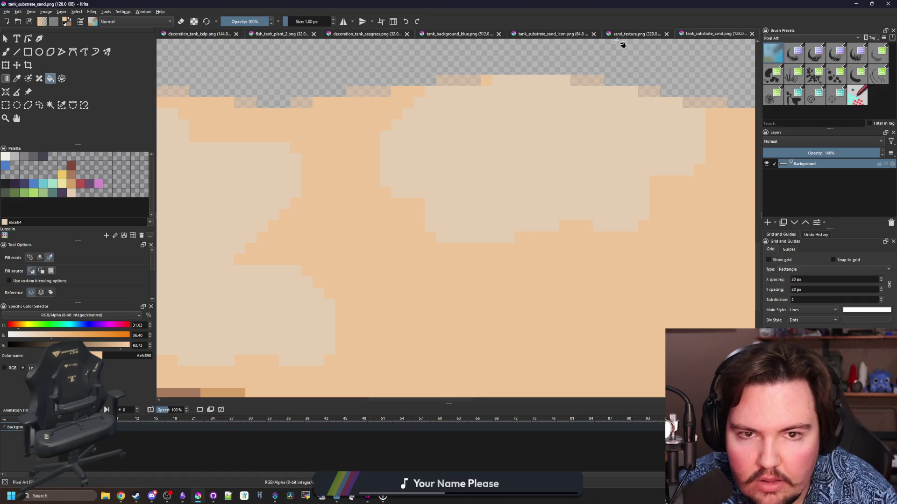
{"action": "left_click", "coordinate": [628, 35]}
{"action": "left_click", "coordinate": [559, 35]}
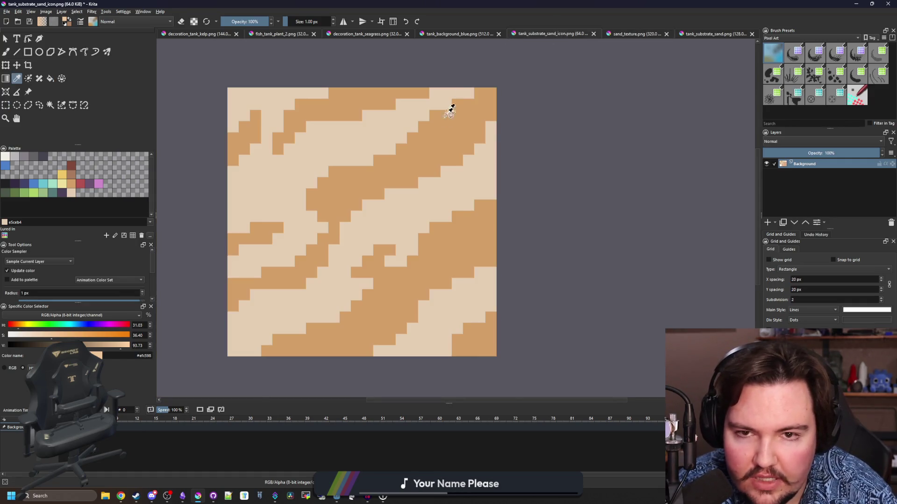
Flood-fill the icon's light sand areas with the peach colour.
{"action": "key", "text": "f"}
{"action": "left_click", "coordinate": [420, 145]}
{"action": "key", "text": "ctrl+z"}
{"action": "left_click", "coordinate": [332, 144]}
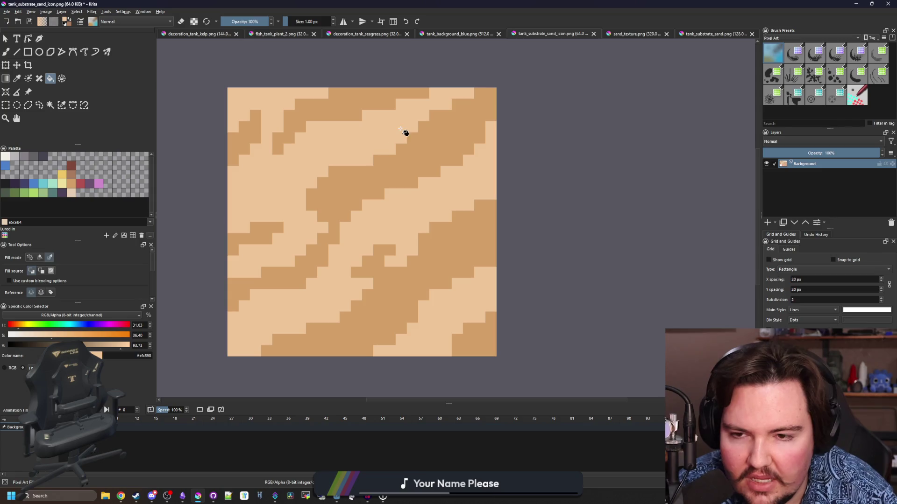
Sample the pale sand colour from tank_substrate_sand.png and fill the icon's light stripes with it.
{"action": "left_click", "coordinate": [645, 34]}
{"action": "left_click", "coordinate": [714, 33]}
{"action": "key", "text": "p"}
{"action": "left_click", "coordinate": [543, 150]}
{"action": "key", "text": "ctrl+r"}
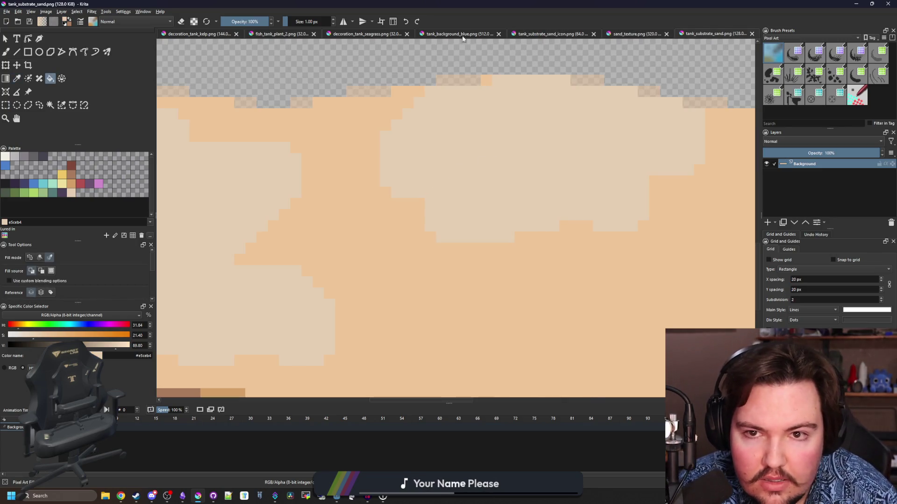
{"action": "left_click", "coordinate": [463, 34]}
{"action": "left_click", "coordinate": [635, 33]}
{"action": "left_click", "coordinate": [537, 33]}
{"action": "key", "text": "f"}
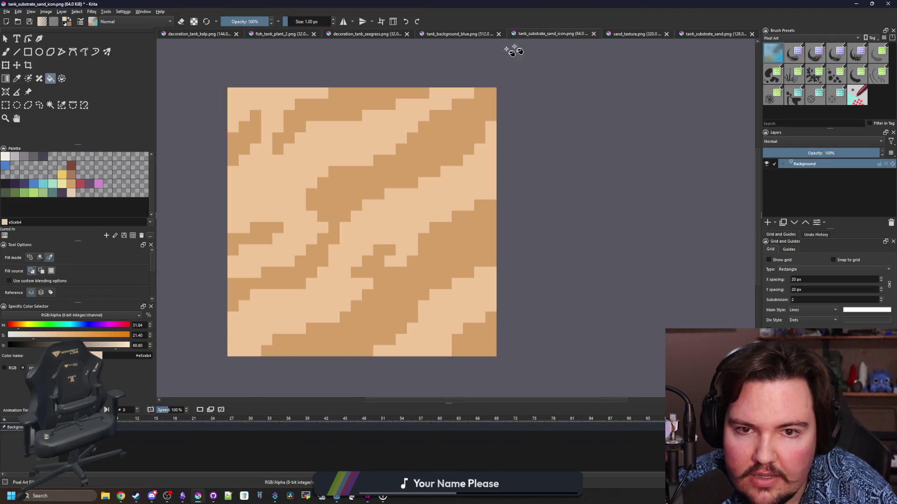
{"action": "left_click", "coordinate": [396, 166]}
{"action": "scroll", "coordinate": [380, 203], "scroll_direction": "down", "scroll_amount": 8}
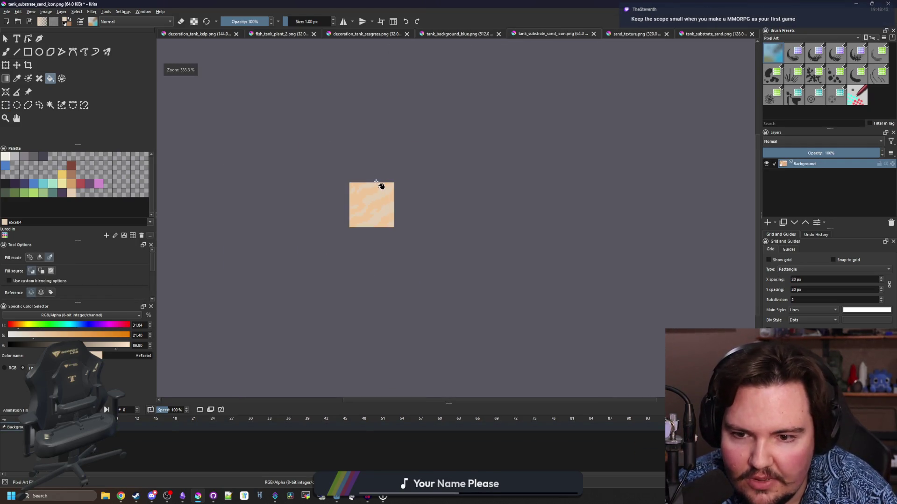
{"action": "scroll", "coordinate": [380, 187], "scroll_direction": "up", "scroll_amount": 10}
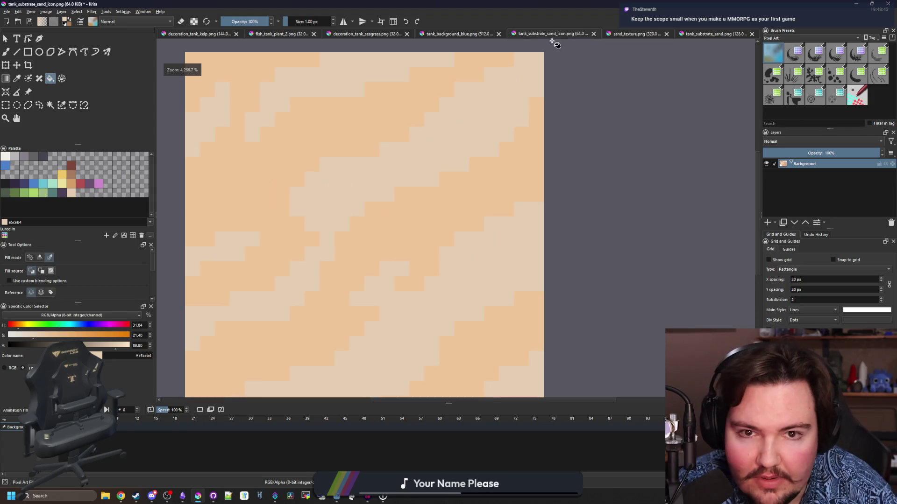
Sample darker orange and light peach from tank_substrate_sand.png, then fill the light stripes with light peach.
{"action": "left_click", "coordinate": [636, 34]}
{"action": "key", "text": "f"}
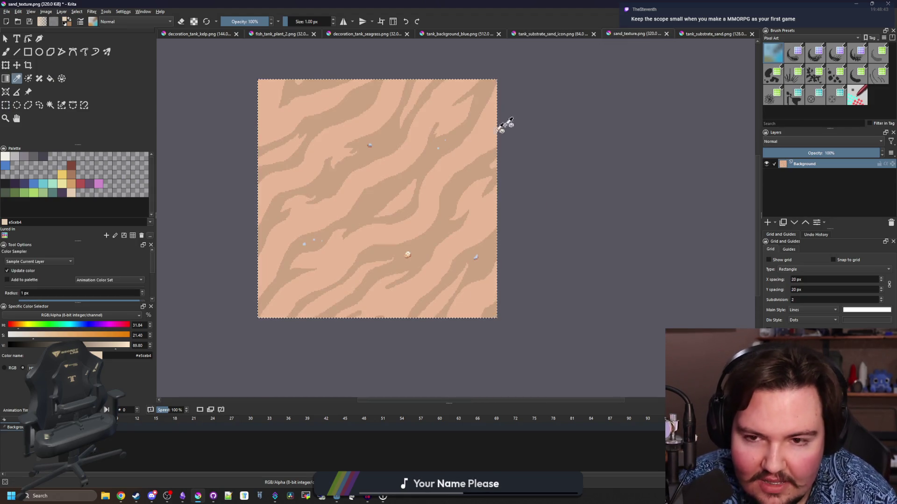
{"action": "key", "text": "ctrl+Tab"}
{"action": "scroll", "coordinate": [352, 280], "scroll_direction": "down", "scroll_amount": 3}
{"action": "scroll", "coordinate": [352, 280], "scroll_direction": "up", "scroll_amount": 5}
{"action": "key", "text": "p"}
{"action": "left_click", "coordinate": [393, 236]}
{"action": "left_click", "coordinate": [548, 70]}
{"action": "key", "text": "f"}
{"action": "left_click", "coordinate": [551, 35]}
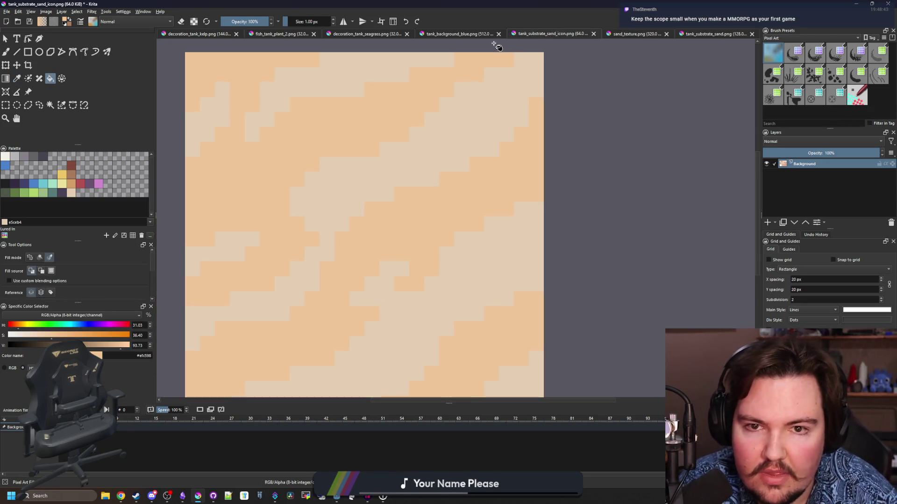
{"action": "left_click", "coordinate": [430, 179]}
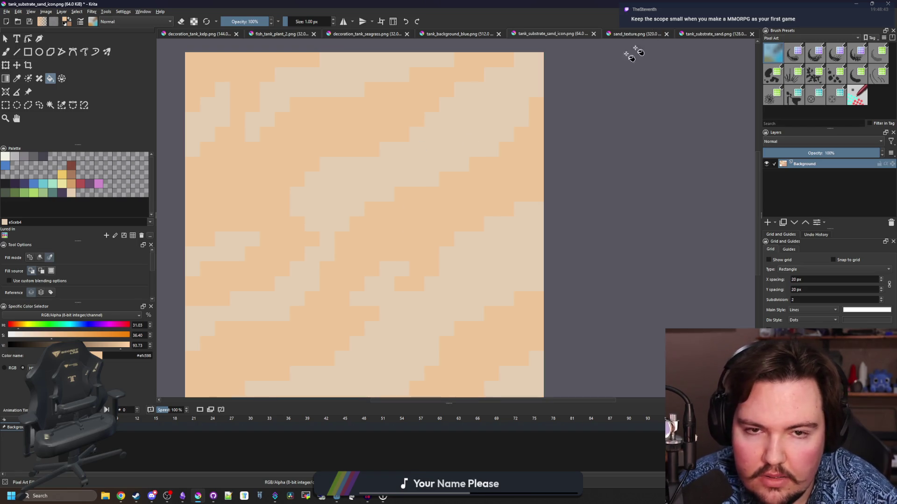
Refill the dark stripes with the darker sand colour, then sample the pale sand colour.
{"action": "left_click", "coordinate": [73, 185]}
{"action": "left_click", "coordinate": [423, 163]}
{"action": "scroll", "coordinate": [382, 246], "scroll_direction": "down", "scroll_amount": 8}
{"action": "scroll", "coordinate": [376, 243], "scroll_direction": "up", "scroll_amount": 10}
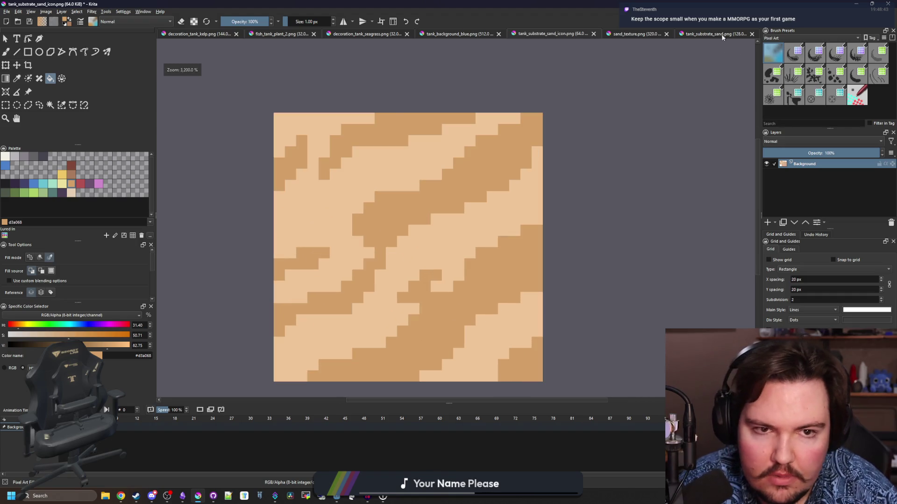
{"action": "left_click", "coordinate": [722, 39]}
{"action": "key", "text": "p"}
{"action": "left_click", "coordinate": [382, 142]}
{"action": "left_click", "coordinate": [579, 34]}
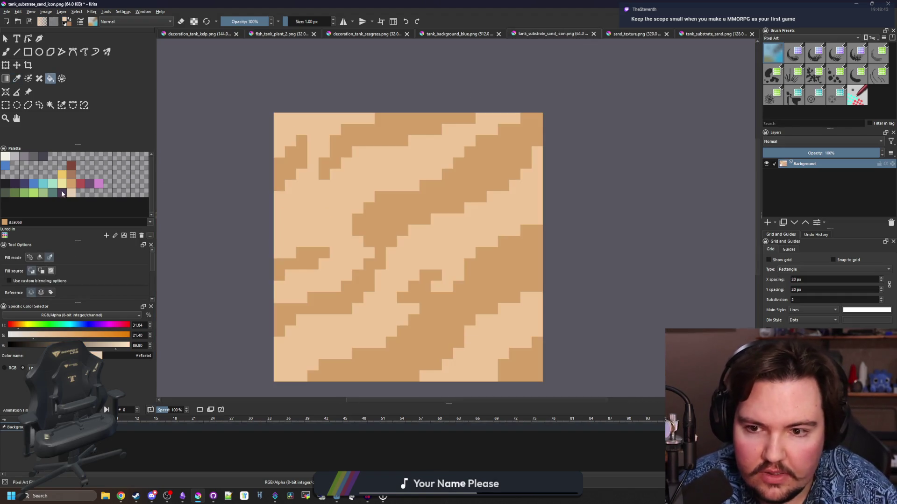
Select the light sand bands by similar colour and paint pale streaks into the upper bands.
{"action": "left_click", "coordinate": [61, 105]}
{"action": "left_click", "coordinate": [337, 191]}
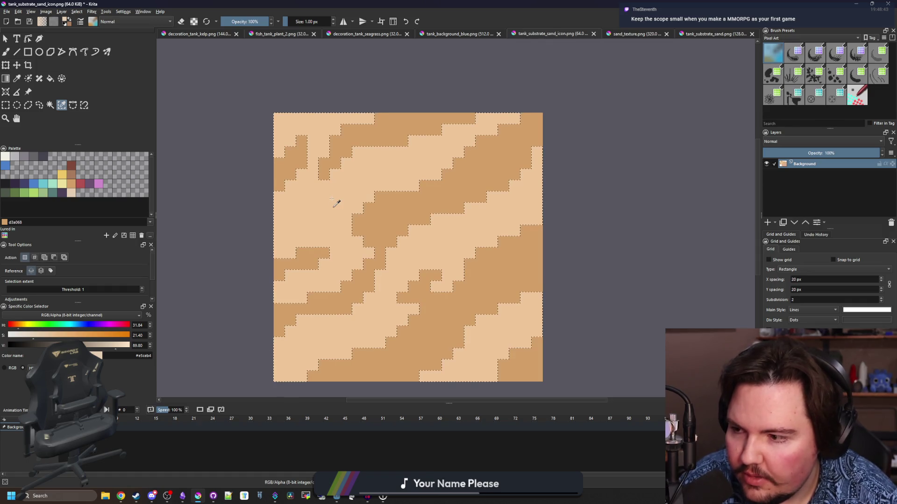
{"action": "key", "text": "b"}
{"action": "scroll", "coordinate": [375, 216], "scroll_direction": "up", "scroll_amount": 1}
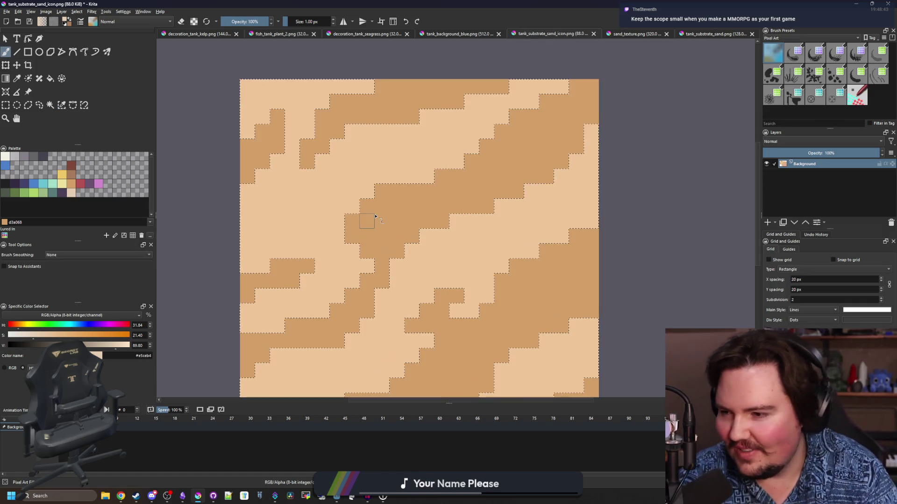
{"action": "mouse_move", "coordinate": [379, 176]}
{"action": "left_mouse_down"}
{"action": "mouse_move", "coordinate": [410, 172]}
{"action": "mouse_move", "coordinate": [429, 149]}
{"action": "mouse_move", "coordinate": [415, 156]}
{"action": "mouse_move", "coordinate": [485, 128]}
{"action": "mouse_move", "coordinate": [484, 116]}
{"action": "mouse_move", "coordinate": [457, 148]}
{"action": "left_mouse_up"}
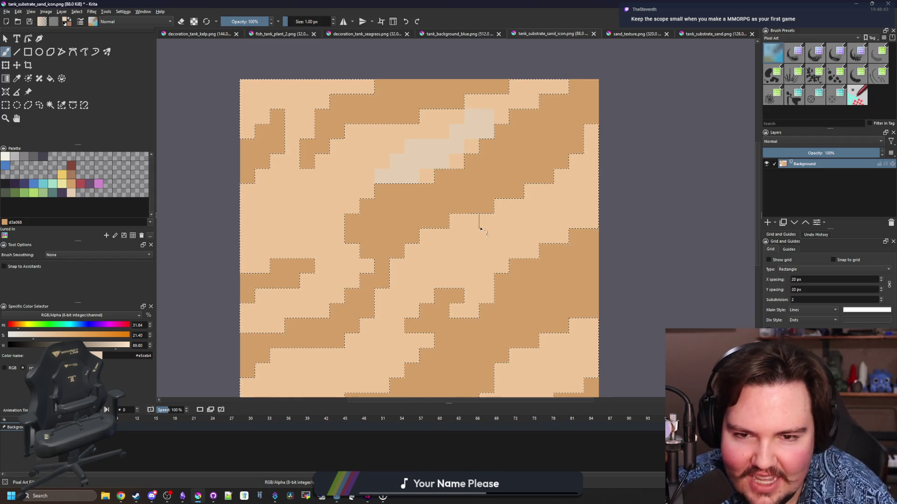
{"action": "scroll", "coordinate": [412, 176], "scroll_direction": "down", "scroll_amount": 1}
{"action": "left_click_drag", "start_coordinate": [368, 184], "coordinate": [329, 230]}
Paint more pale highlight streaks in the lower and right-hand bands of the tile.
{"action": "scroll", "coordinate": [405, 258], "scroll_direction": "up", "scroll_amount": 1}
{"action": "mouse_move", "coordinate": [434, 242]}
{"action": "left_mouse_down"}
{"action": "mouse_move", "coordinate": [501, 224]}
{"action": "mouse_move", "coordinate": [486, 196]}
{"action": "mouse_move", "coordinate": [506, 182]}
{"action": "mouse_move", "coordinate": [537, 182]}
{"action": "mouse_move", "coordinate": [524, 198]}
{"action": "left_mouse_up"}
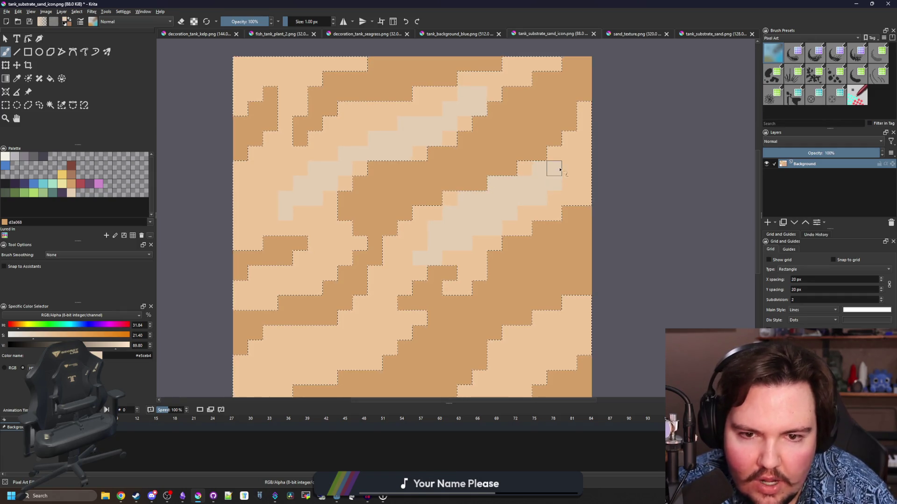
{"action": "left_click_drag", "start_coordinate": [434, 242], "coordinate": [470, 203]}
{"action": "left_click_drag", "start_coordinate": [360, 276], "coordinate": [290, 304]}
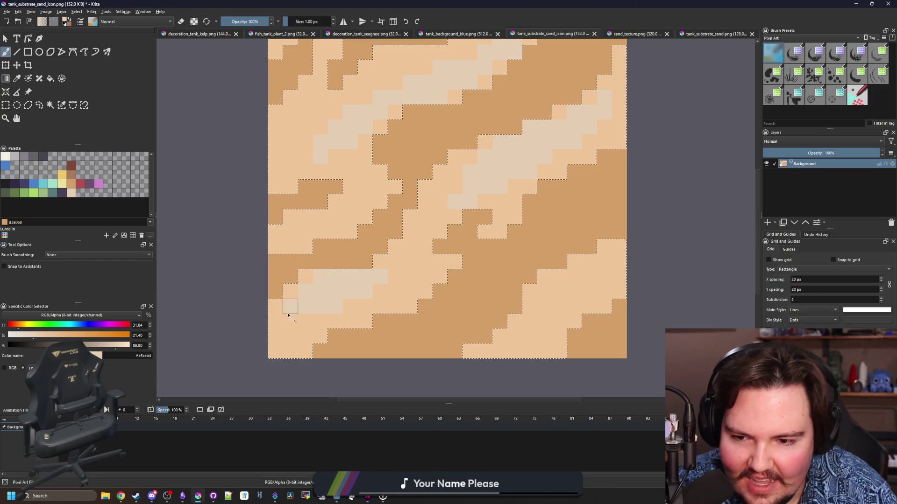
{"action": "left_click", "coordinate": [531, 334]}
{"action": "mouse_move", "coordinate": [529, 322]}
{"action": "left_mouse_down"}
{"action": "mouse_move", "coordinate": [575, 288]}
{"action": "mouse_move", "coordinate": [544, 293]}
{"action": "mouse_move", "coordinate": [589, 291]}
{"action": "left_mouse_up"}
{"action": "scroll", "coordinate": [351, 264], "scroll_direction": "down", "scroll_amount": 6}
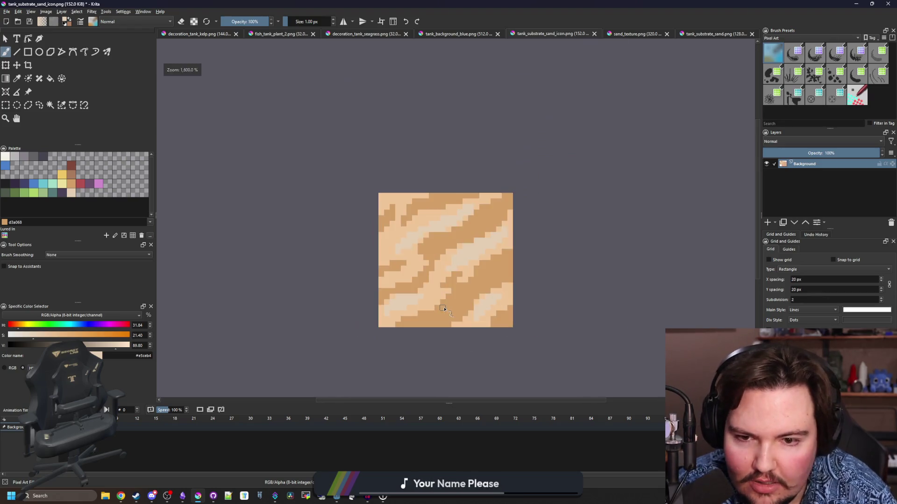
{"action": "scroll", "coordinate": [377, 270], "scroll_direction": "up", "scroll_amount": 8}
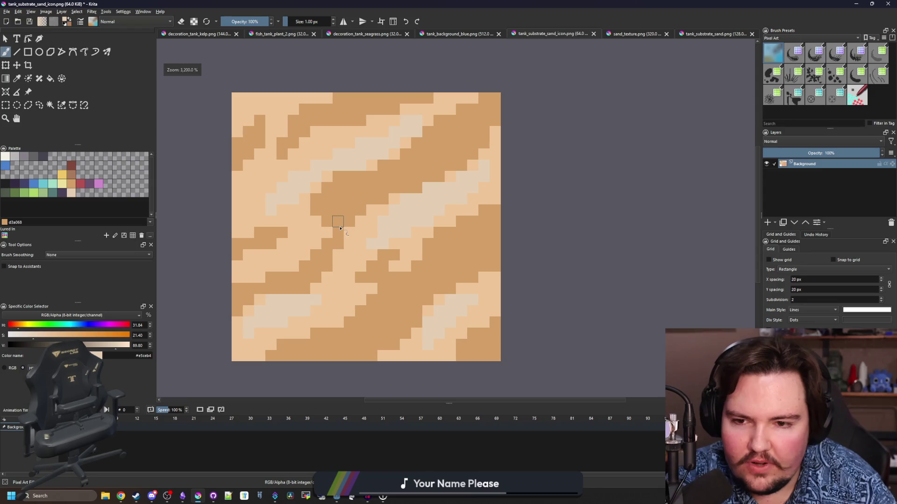
Compare the tile against sand_texture.png, then return to the sand icon.
{"action": "key", "text": "p"}
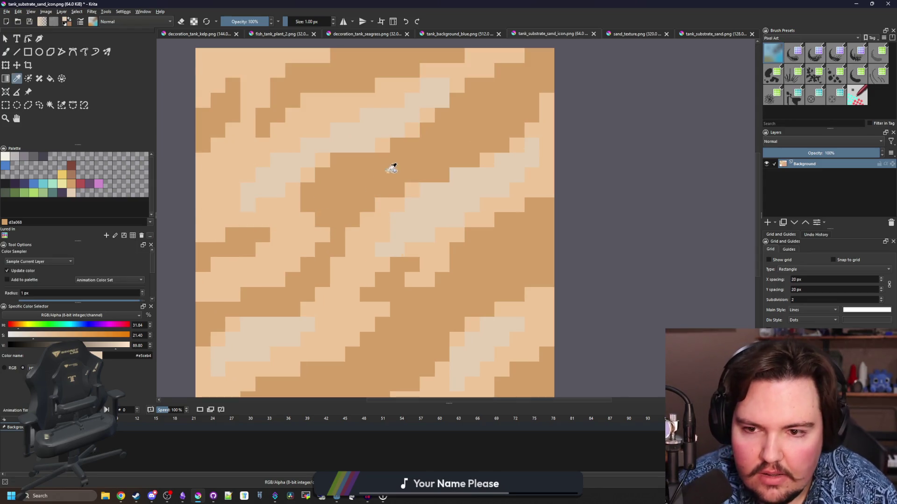
{"action": "left_click", "coordinate": [634, 34]}
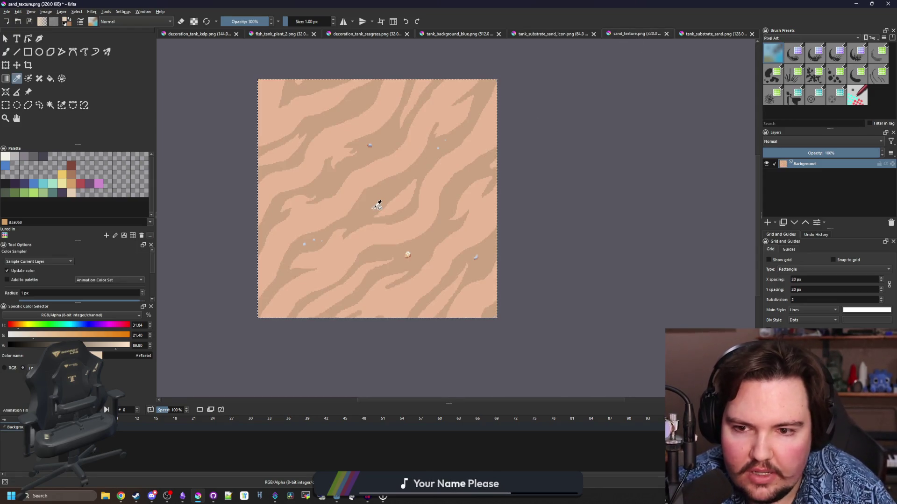
{"action": "scroll", "coordinate": [379, 202], "scroll_direction": "up", "scroll_amount": 5}
{"action": "left_click", "coordinate": [551, 34]}
{"action": "key", "text": "f"}
{"action": "scroll", "coordinate": [326, 196], "scroll_direction": "down", "scroll_amount": 10}
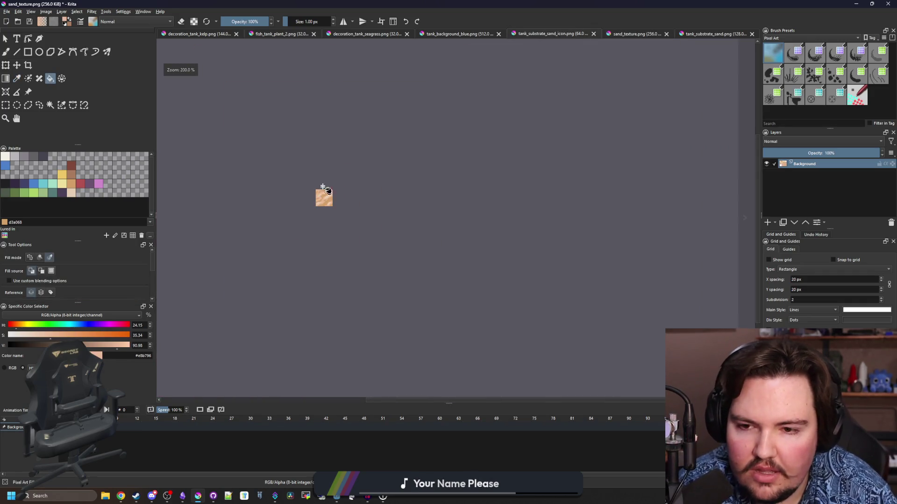
{"action": "scroll", "coordinate": [318, 196], "scroll_direction": "up", "scroll_amount": 8}
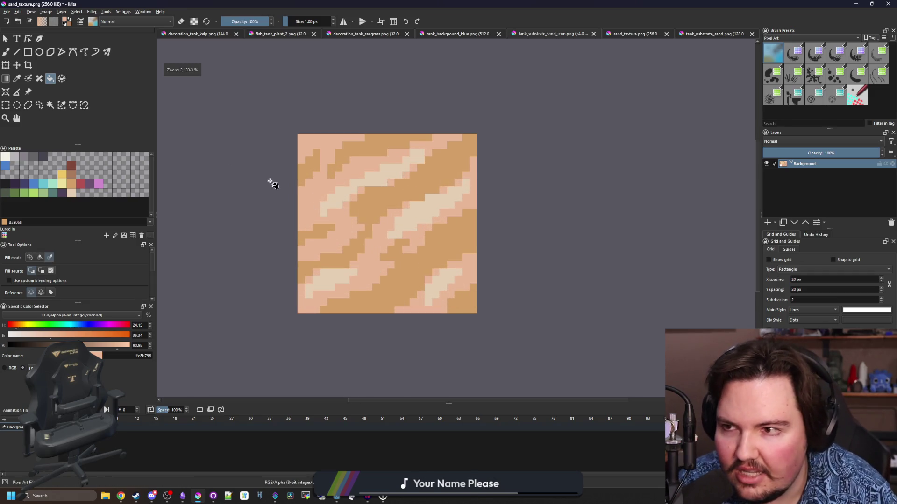
Save As over tank_substrate_sand_icon.png, confirming the overwrite and PNG export options.
{"action": "left_click", "coordinate": [7, 11]}
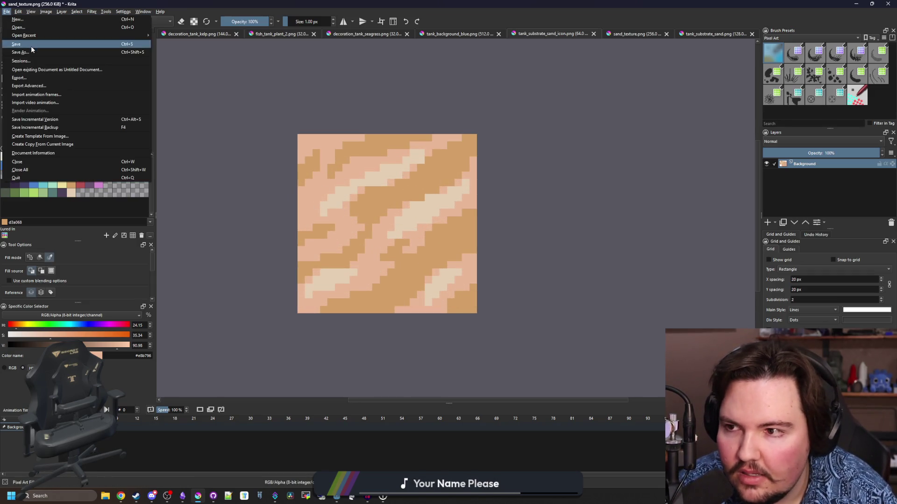
{"action": "key", "text": "Escape"}
{"action": "key", "text": "ctrl+shift+s"}
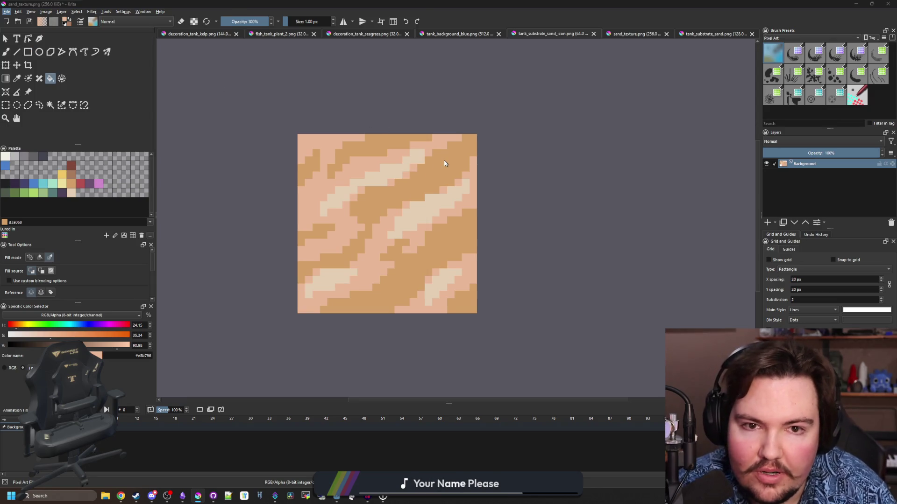
{"action": "scroll", "coordinate": [200, 162], "scroll_direction": "down", "scroll_amount": 5}
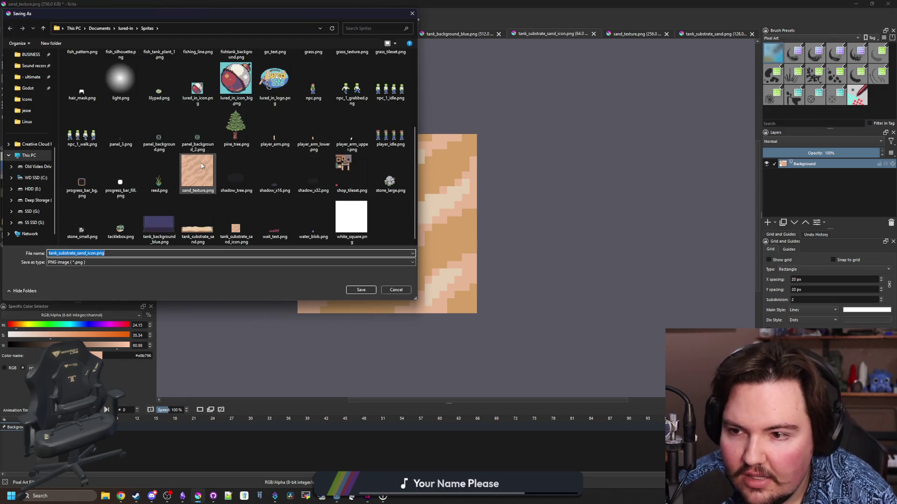
{"action": "left_click", "coordinate": [234, 218]}
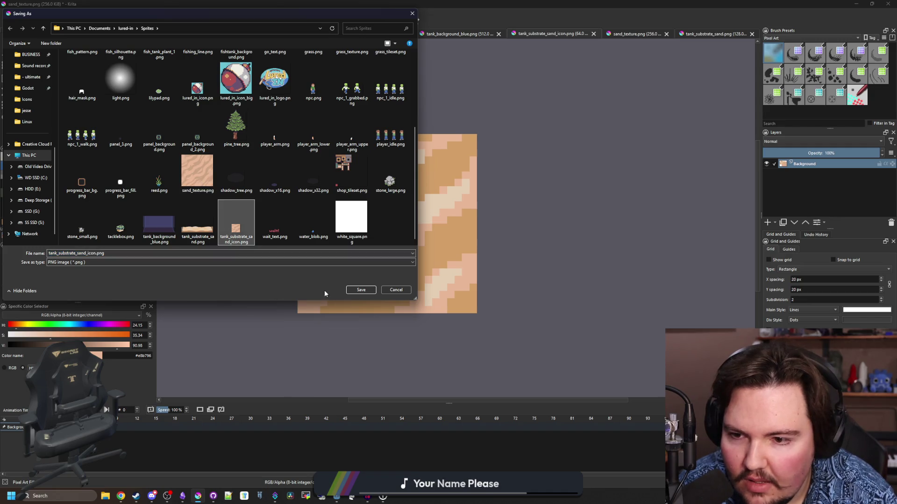
{"action": "left_click", "coordinate": [360, 290]}
{"action": "left_click", "coordinate": [464, 251]}
{"action": "left_click", "coordinate": [467, 315]}
Check the background choices in the running Godot game, then restore Krita full-screen.
{"action": "key", "text": "super+Down"}
{"action": "key", "text": "super+Down"}
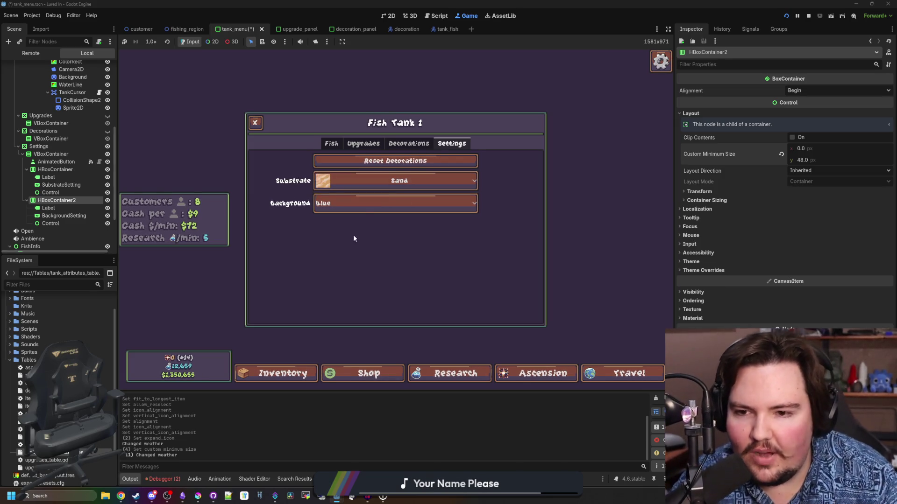
{"action": "left_click", "coordinate": [362, 212]}
{"action": "left_click", "coordinate": [363, 216]}
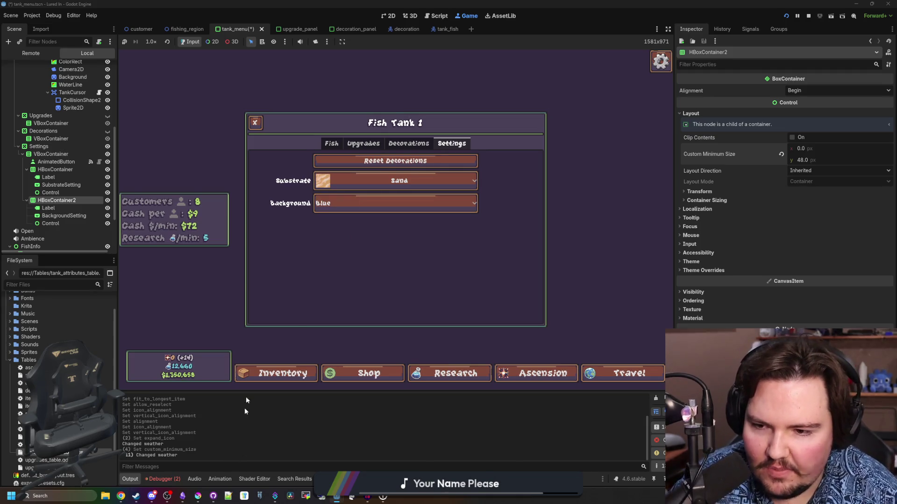
{"action": "left_click", "coordinate": [198, 496]}
{"action": "double_click", "coordinate": [373, 270]}
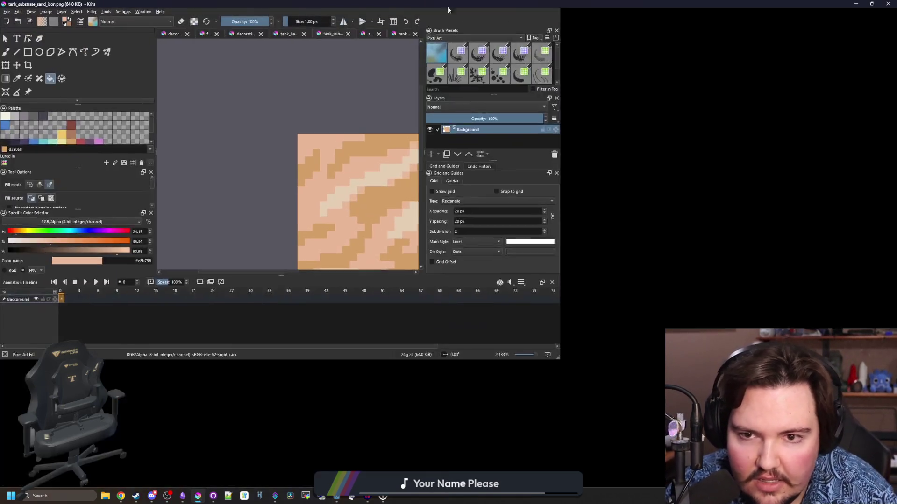
Sample the dark purple-blue colour from tank_background_blue.png.
{"action": "left_click", "coordinate": [712, 34]}
{"action": "left_click", "coordinate": [633, 34]}
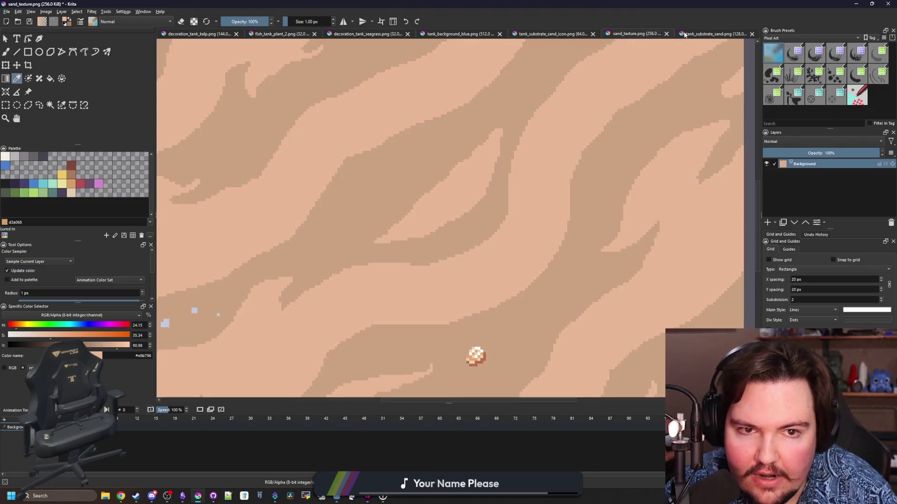
{"action": "left_click", "coordinate": [712, 34]}
{"action": "left_click", "coordinate": [542, 34]}
{"action": "left_click", "coordinate": [477, 35]}
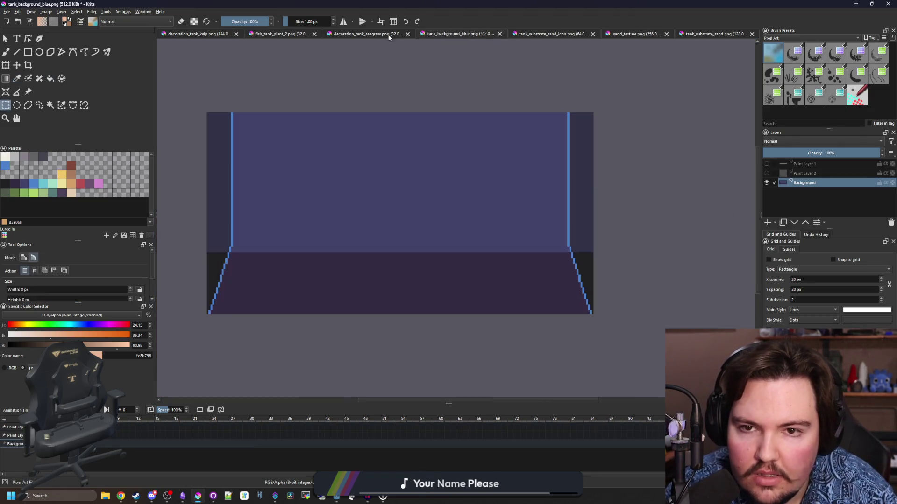
{"action": "key", "text": "p"}
{"action": "left_click", "coordinate": [346, 160]}
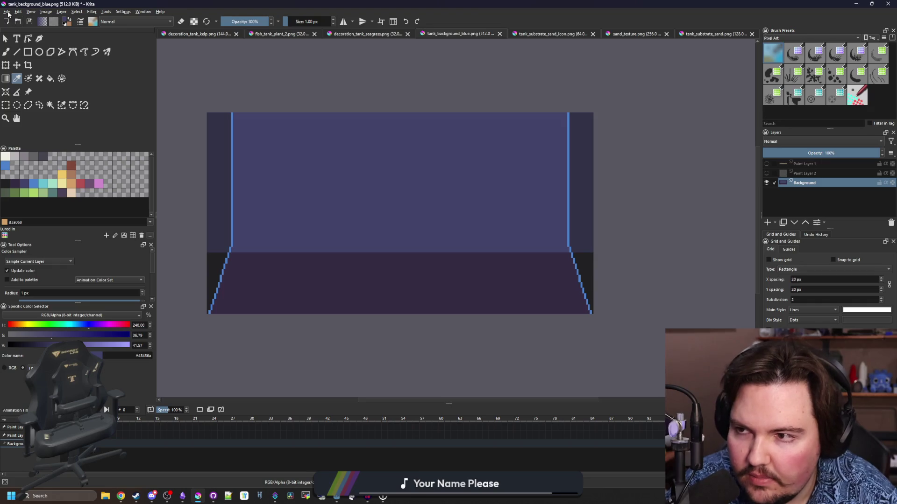
Create a new 24×24 image and fill it with the purple-blue colour.
{"action": "left_click", "coordinate": [634, 34]}
{"action": "left_click", "coordinate": [7, 12]}
{"action": "left_click", "coordinate": [19, 19]}
{"action": "type", "text": "24"}
{"action": "left_click", "coordinate": [509, 333]}
{"action": "key", "text": "f"}
{"action": "left_click", "coordinate": [340, 278]}
Bring up File > Save As for the new image.
{"action": "scroll", "coordinate": [340, 278], "scroll_direction": "down", "scroll_amount": 2}
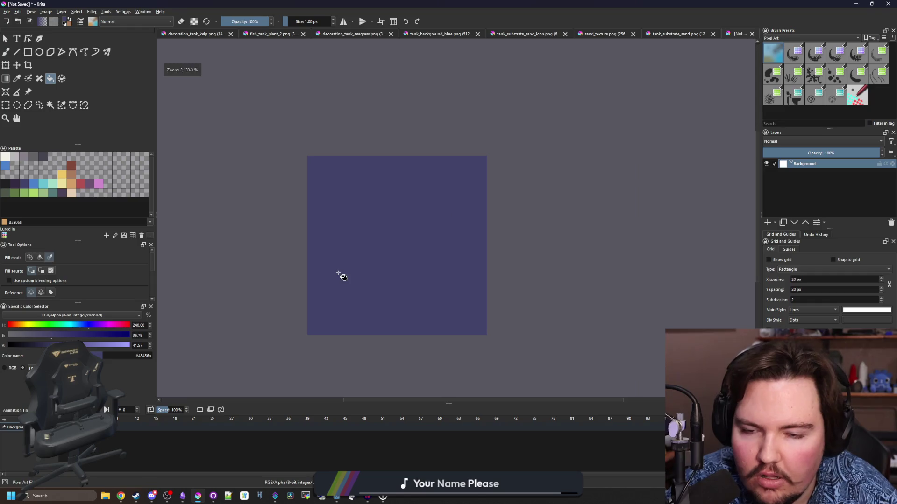
{"action": "scroll", "coordinate": [356, 255], "scroll_direction": "up", "scroll_amount": 1}
{"action": "scroll", "coordinate": [377, 225], "scroll_direction": "down", "scroll_amount": 1}
{"action": "left_click", "coordinate": [8, 12]}
{"action": "left_click", "coordinate": [31, 52]}
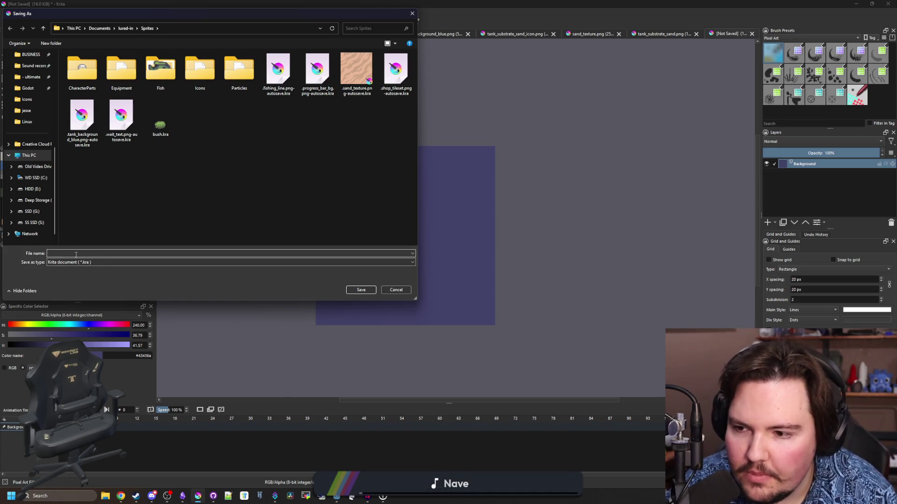
Set the file type to PNG and reuse the tank_background_blue.png name.
{"action": "left_click", "coordinate": [112, 262]}
{"action": "left_click", "coordinate": [75, 353]}
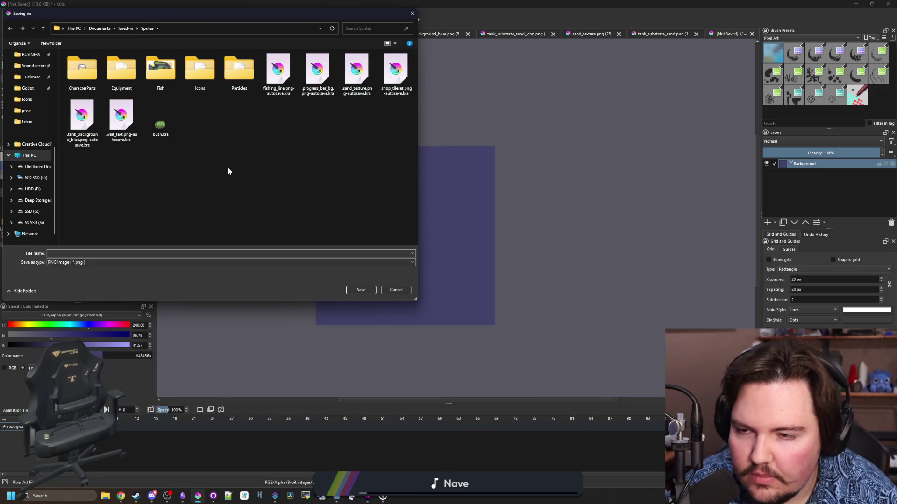
{"action": "scroll", "coordinate": [224, 168], "scroll_direction": "down", "scroll_amount": 5}
{"action": "left_click", "coordinate": [159, 224]}
Rename it to tank_background_blue_icon.png, save with PNG options, and minimize Krita.
{"action": "left_click", "coordinate": [84, 254]}
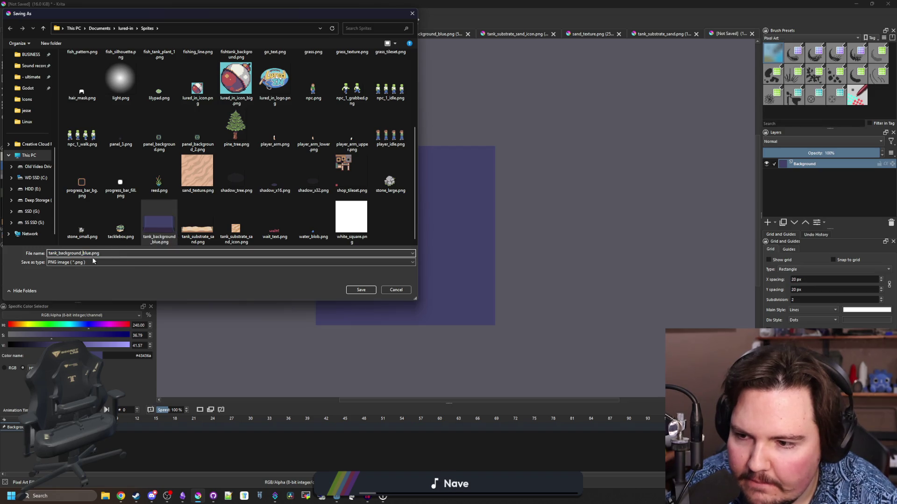
{"action": "left_click", "coordinate": [92, 253]}
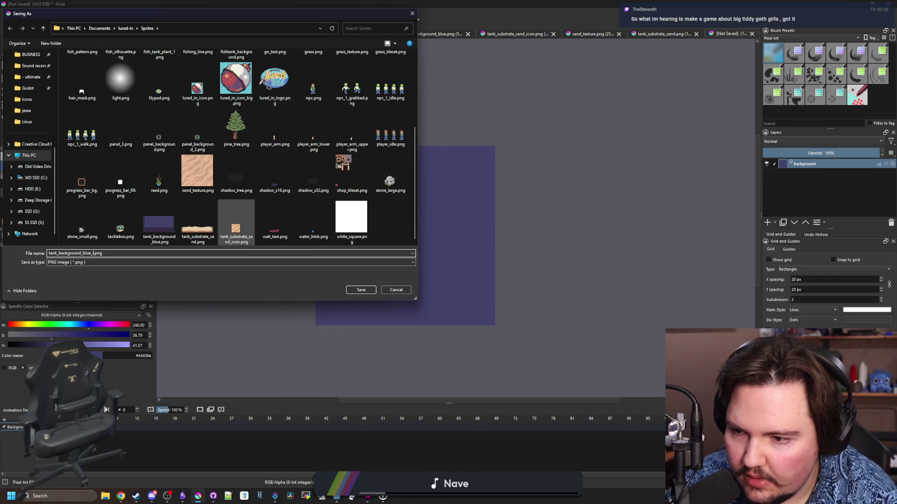
{"action": "key", "text": "Return"}
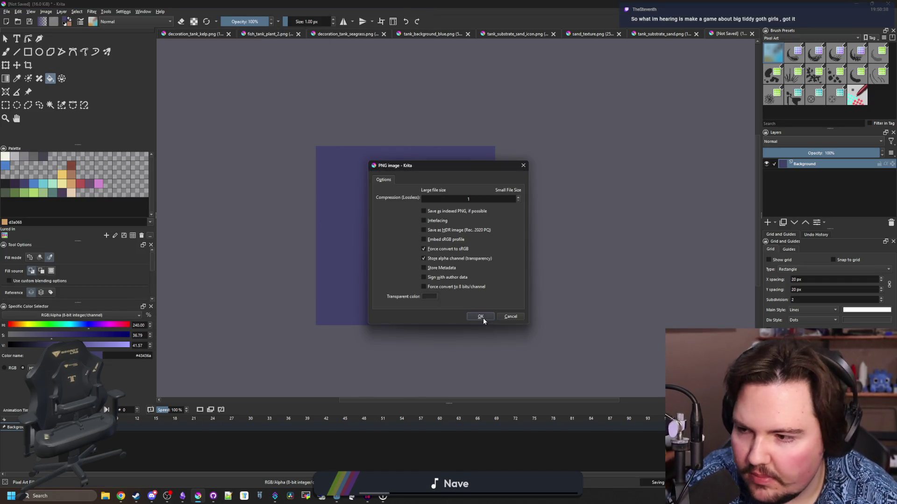
{"action": "left_click", "coordinate": [481, 317]}
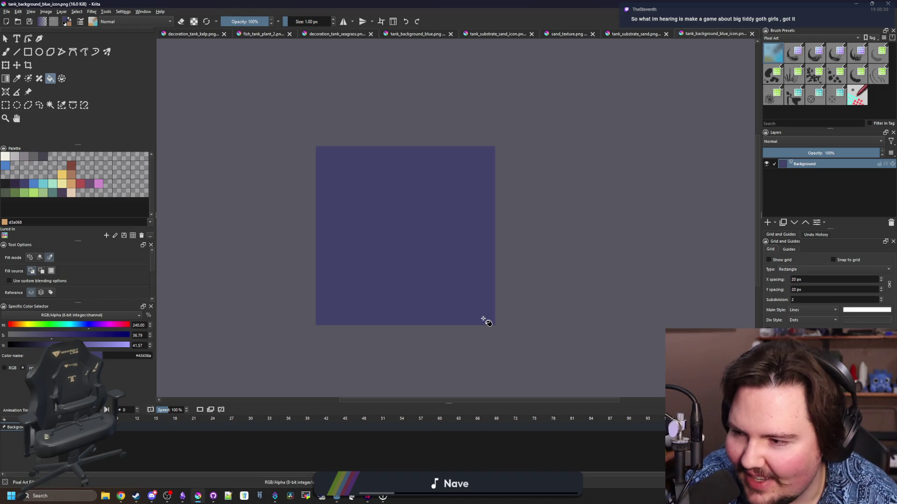
{"action": "left_click", "coordinate": [857, 4]}
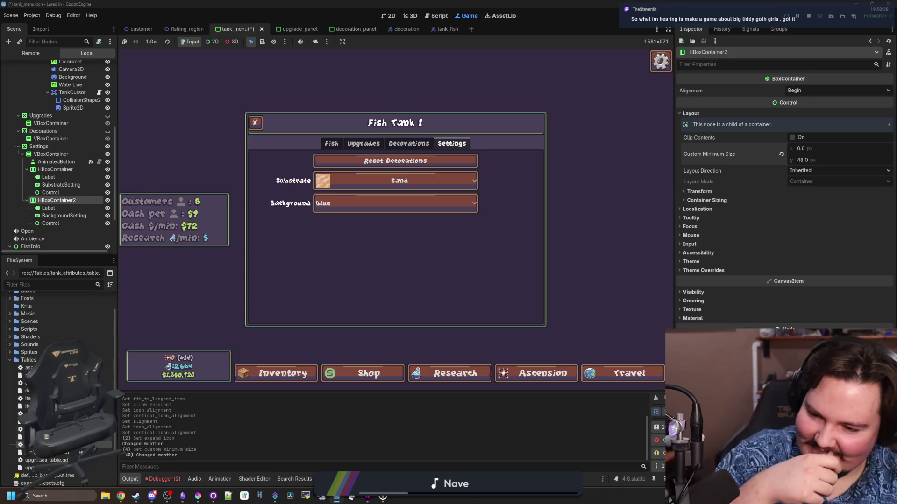
Open tank_attributes_table.gd and save the tank_menu.tscn scene.
{"action": "double_click", "coordinate": [66, 445]}
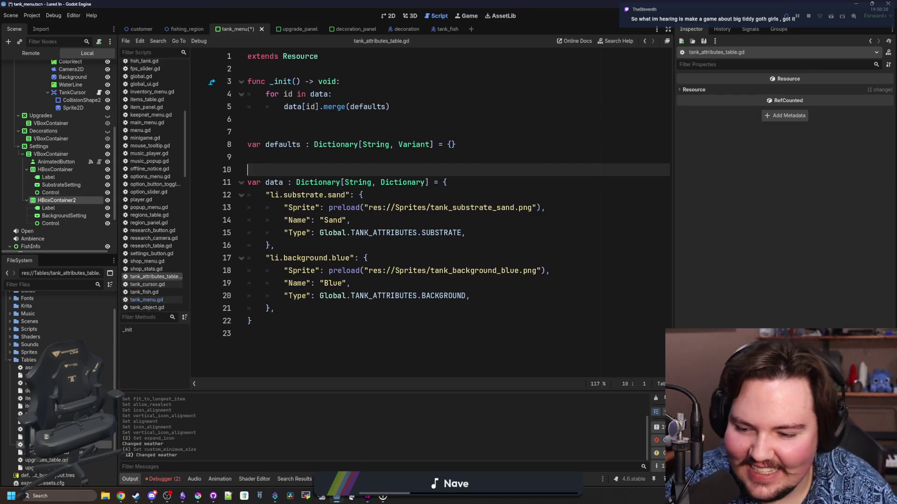
{"action": "left_click", "coordinate": [382, 252]}
{"action": "left_click", "coordinate": [494, 296]}
{"action": "key", "text": "ctrl+s"}
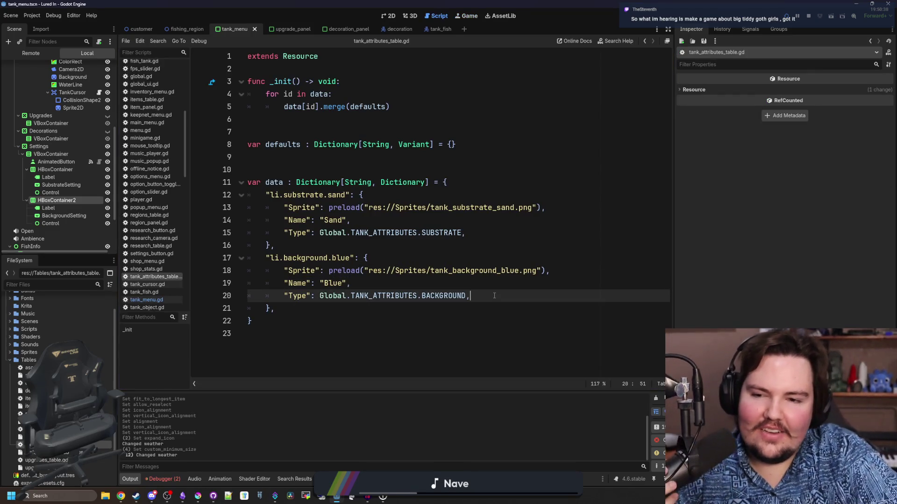
Review the sand substrate and blue background entries in the attributes table.
{"action": "left_click", "coordinate": [421, 283]}
{"action": "left_click", "coordinate": [325, 233]}
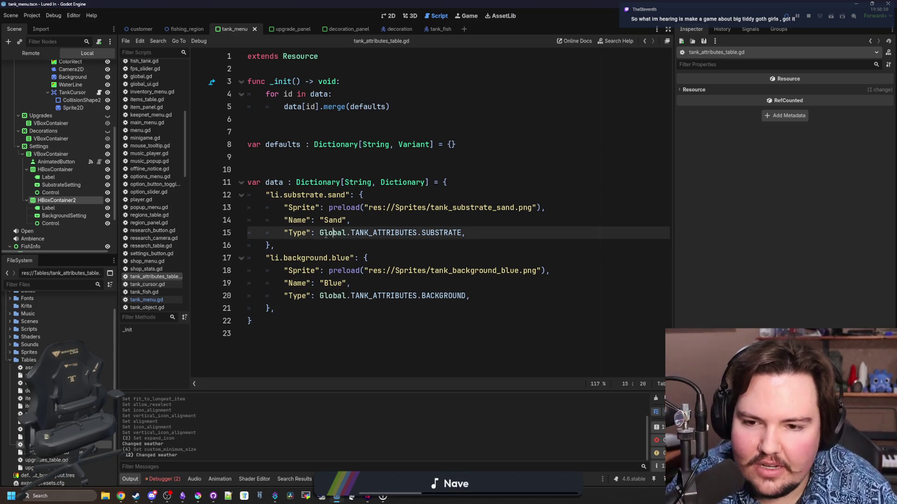
{"action": "left_click", "coordinate": [324, 243]}
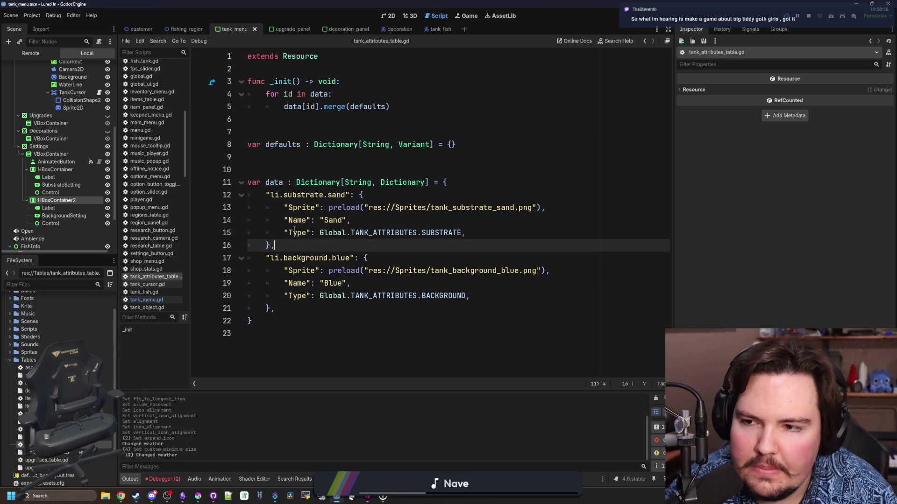
{"action": "left_click", "coordinate": [271, 171]}
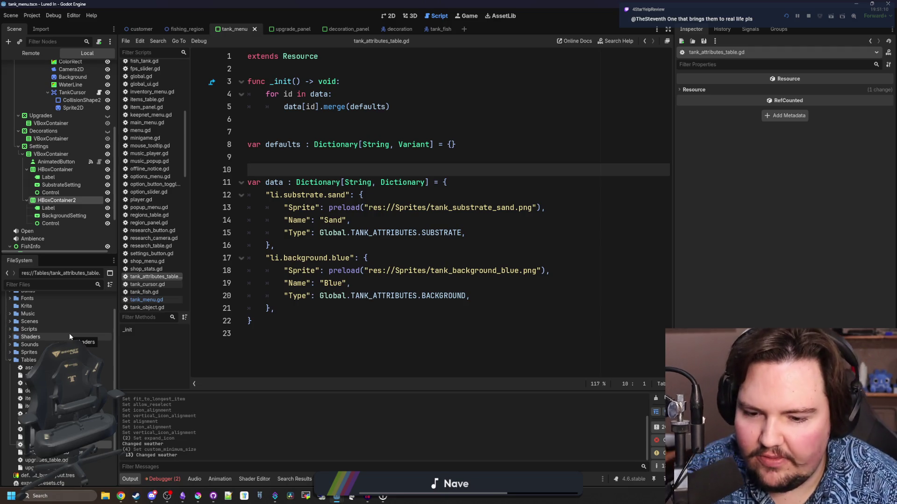
{"action": "left_click", "coordinate": [287, 246]}
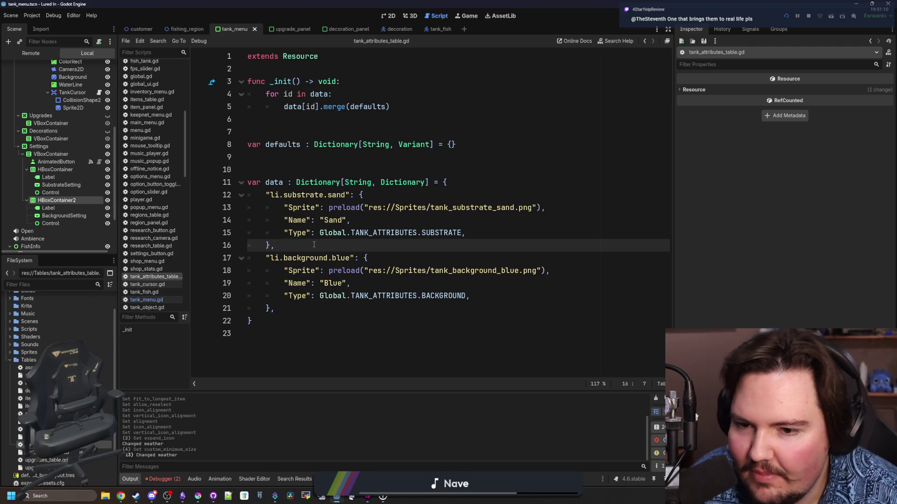
{"action": "left_click", "coordinate": [323, 167]}
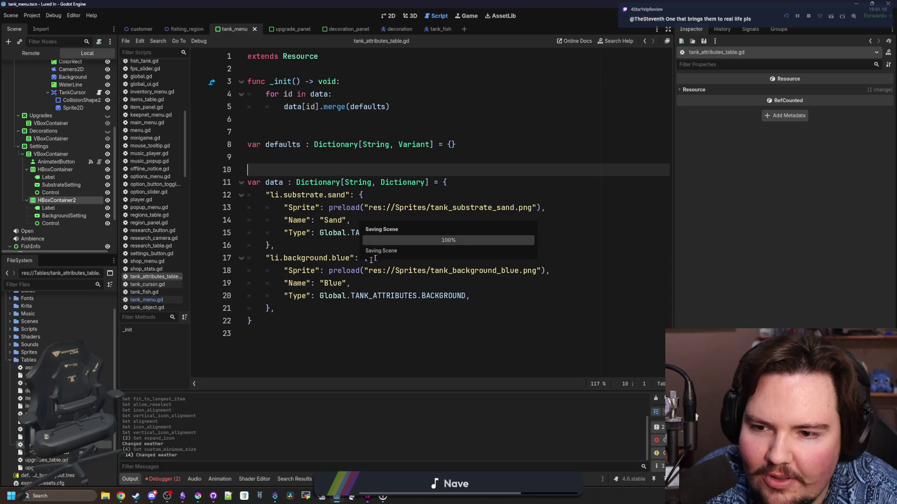
{"action": "left_click", "coordinate": [373, 247]}
{"action": "left_click", "coordinate": [345, 311]}
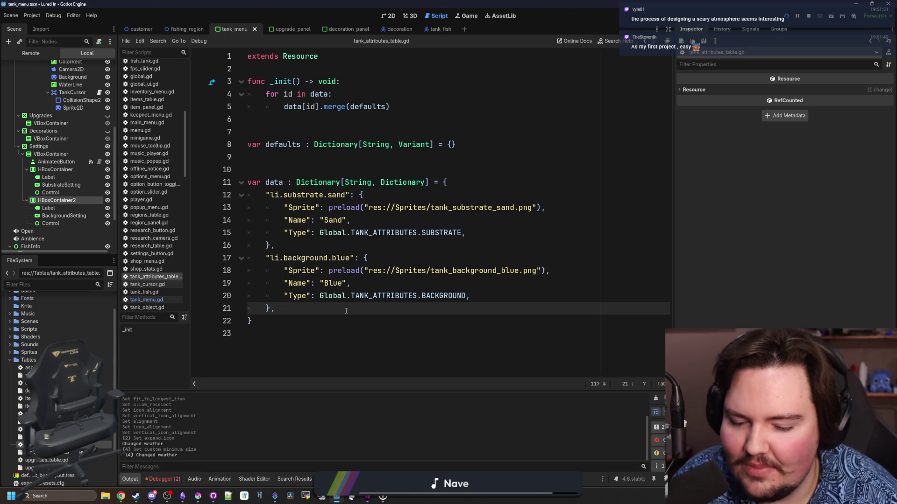
{"action": "mouse_move", "coordinate": [346, 311]}
{"action": "left_mouse_down"}
{"action": "mouse_move", "coordinate": [262, 270]}
{"action": "mouse_move", "coordinate": [267, 258]}
{"action": "mouse_move", "coordinate": [346, 311]}
{"action": "left_mouse_up"}
{"action": "left_click", "coordinate": [569, 220]}
Add an "Icon": preload of tank_substrate_sand_icon.png under the sand Sprite line.
{"action": "left_click", "coordinate": [569, 200]}
{"action": "left_click", "coordinate": [569, 204]}
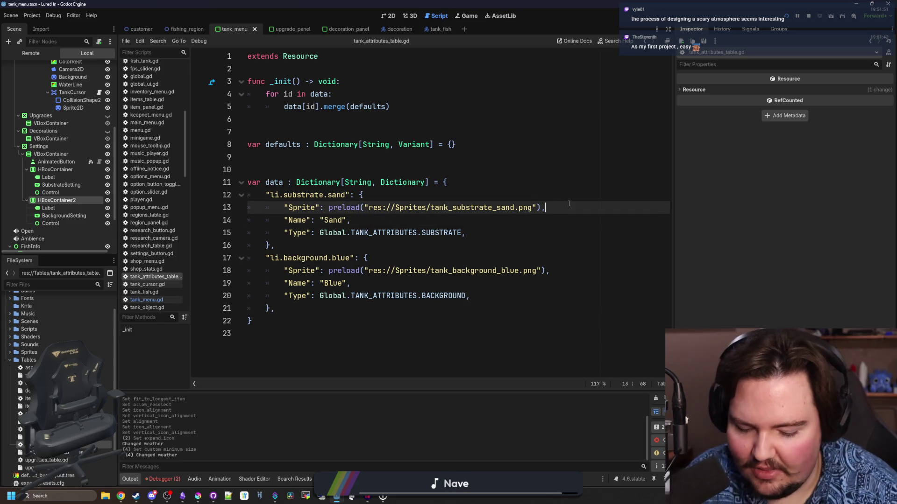
{"action": "key", "text": "Return"}
{"action": "type", "text": "\"Icon\": preload9"}
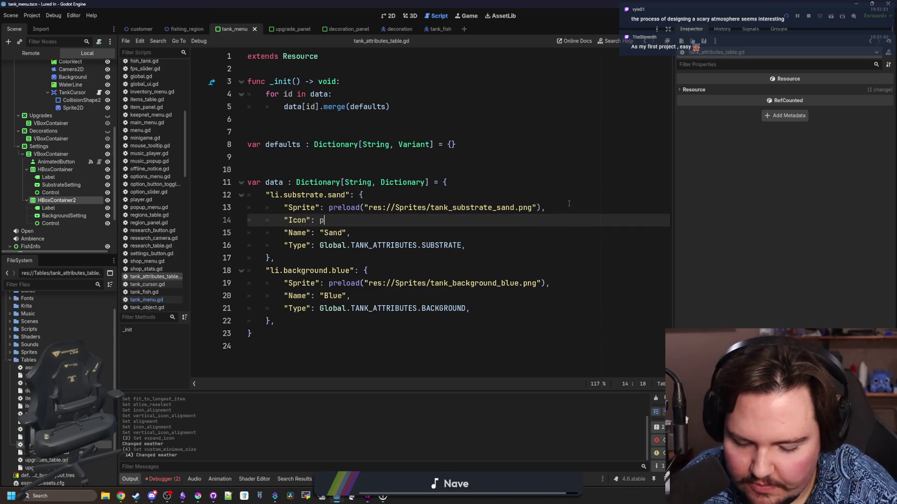
{"action": "key", "text": "BackSpace"}
{"action": "type", "text": "(\""}
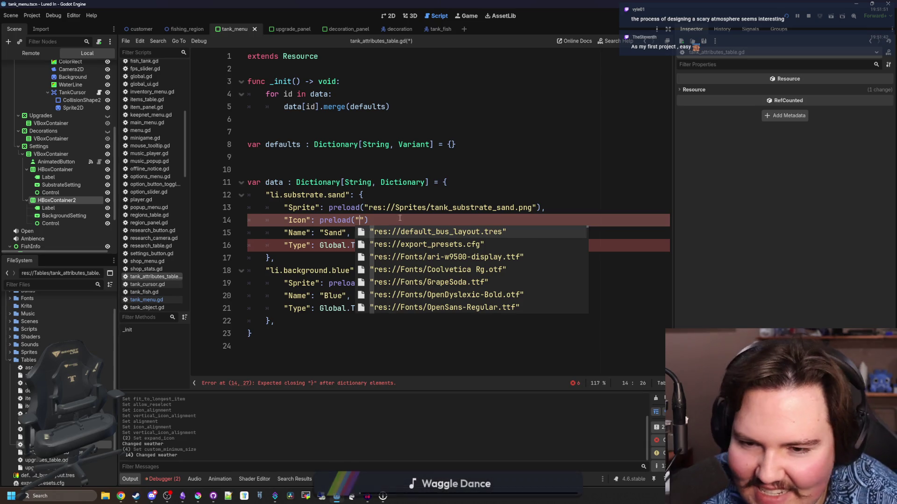
{"action": "key", "text": "Escape"}
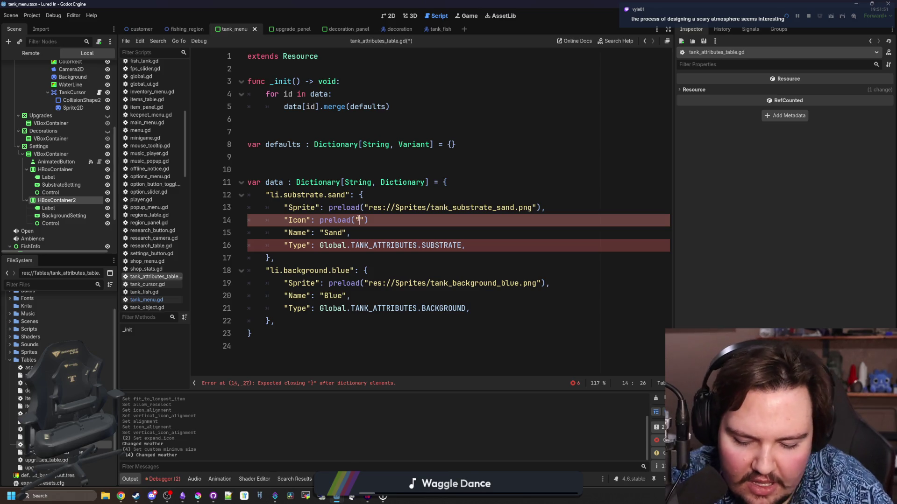
{"action": "type", "text": "d"}
{"action": "key", "text": "BackSpace"}
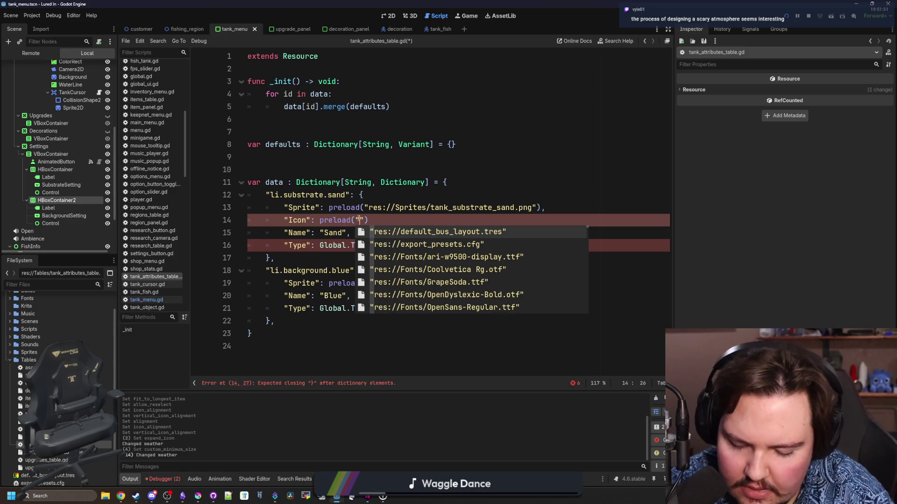
{"action": "type", "text": "sand"}
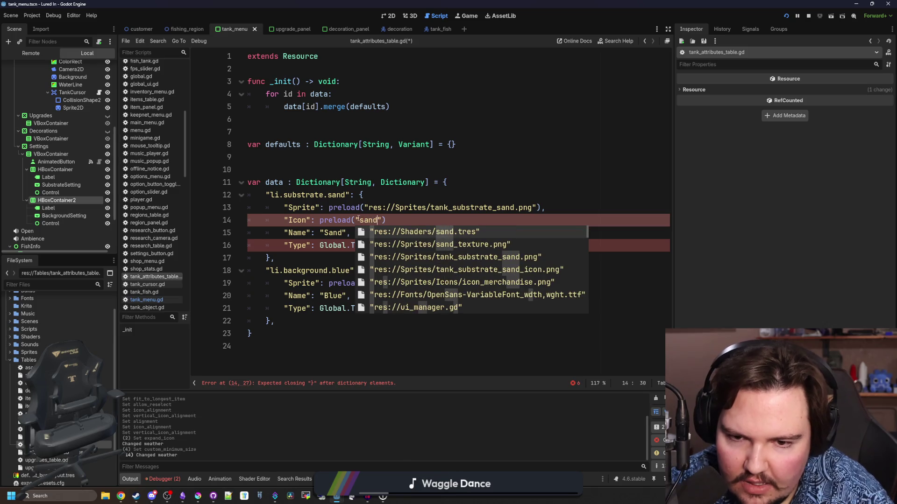
{"action": "key", "text": "Down"}
{"action": "key", "text": "Down"}
{"action": "key", "text": "Down"}
{"action": "key", "text": "Return"}
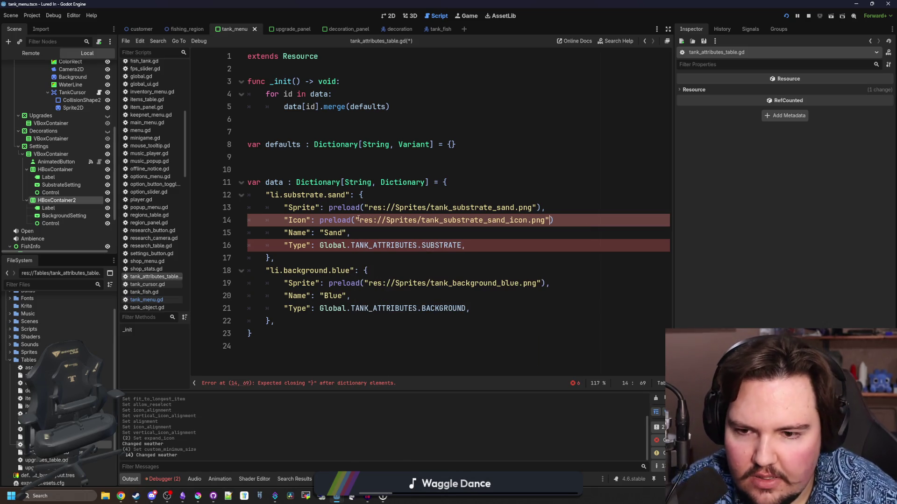
{"action": "type", "text": ","}
Copy the sand Icon line into the blue background entry below its Sprite.
{"action": "left_click", "coordinate": [589, 193]}
{"action": "mouse_move", "coordinate": [561, 220]}
{"action": "left_mouse_down"}
{"action": "mouse_move", "coordinate": [474, 233]}
{"action": "mouse_move", "coordinate": [279, 219]}
{"action": "left_mouse_up"}
{"action": "key", "text": "ctrl+c"}
{"action": "left_click", "coordinate": [577, 283]}
{"action": "key", "text": "Return"}
{"action": "key", "text": "ctrl+v"}
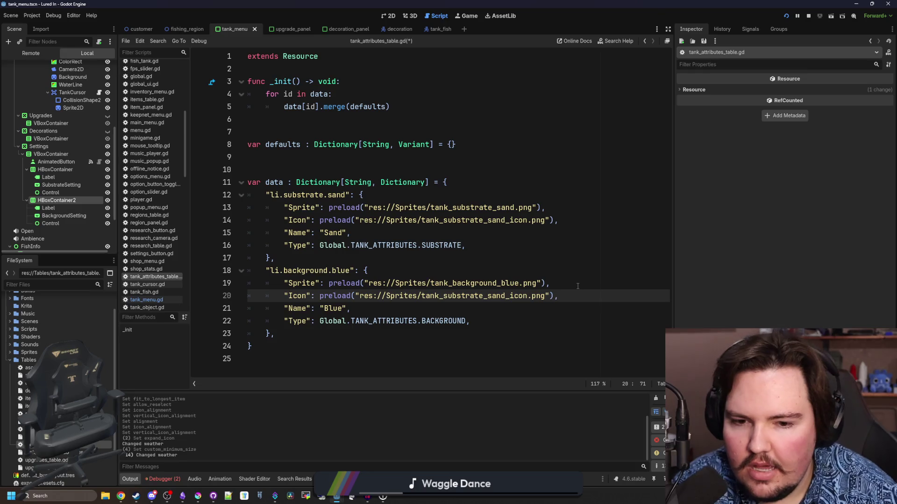
Change the pasted path to tank_background_blue_icon.png and save the table.
{"action": "left_click", "coordinate": [482, 296]}
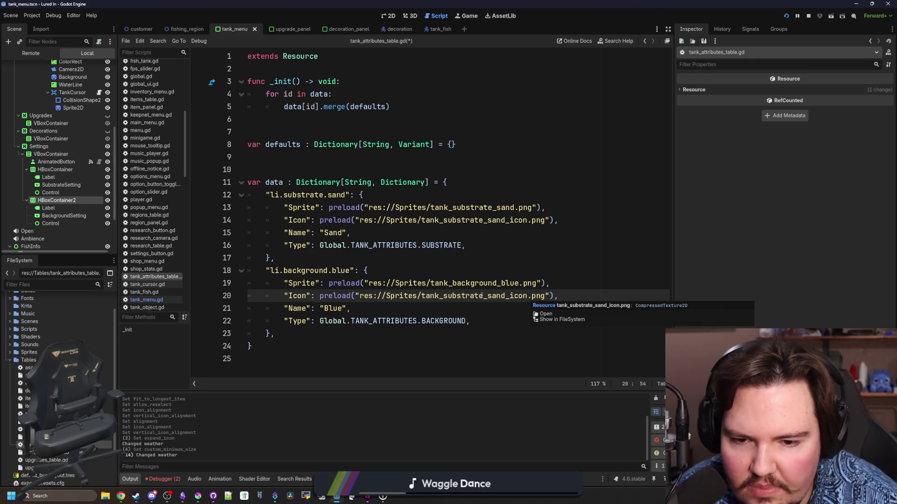
{"action": "left_click_drag", "start_coordinate": [483, 296], "coordinate": [438, 296]}
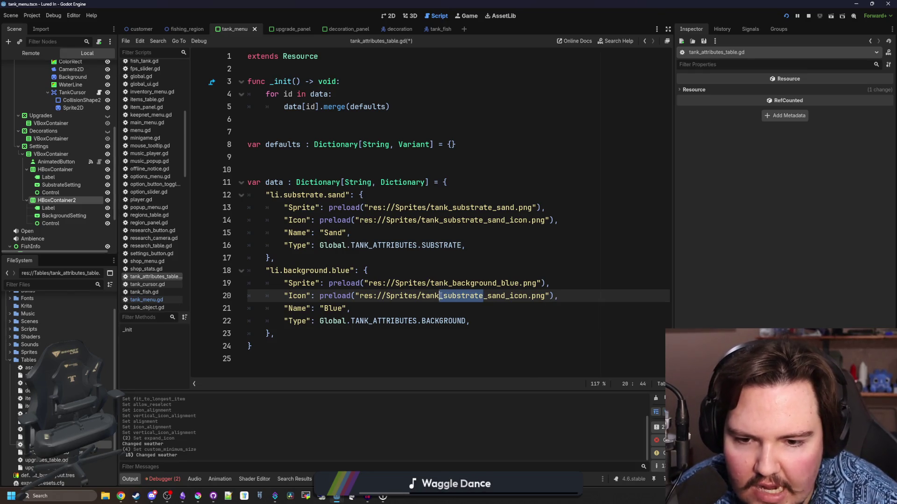
{"action": "type", "text": "background"}
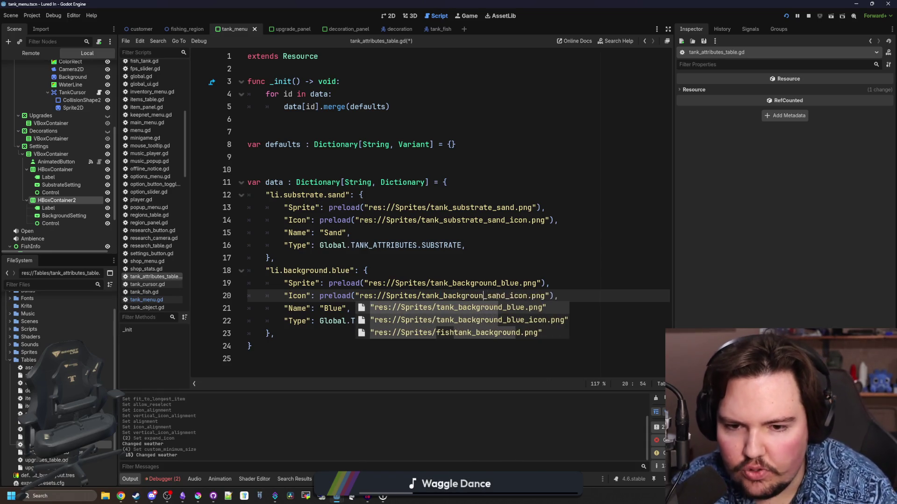
{"action": "double_click", "coordinate": [497, 295]}
{"action": "left_click", "coordinate": [511, 293]}
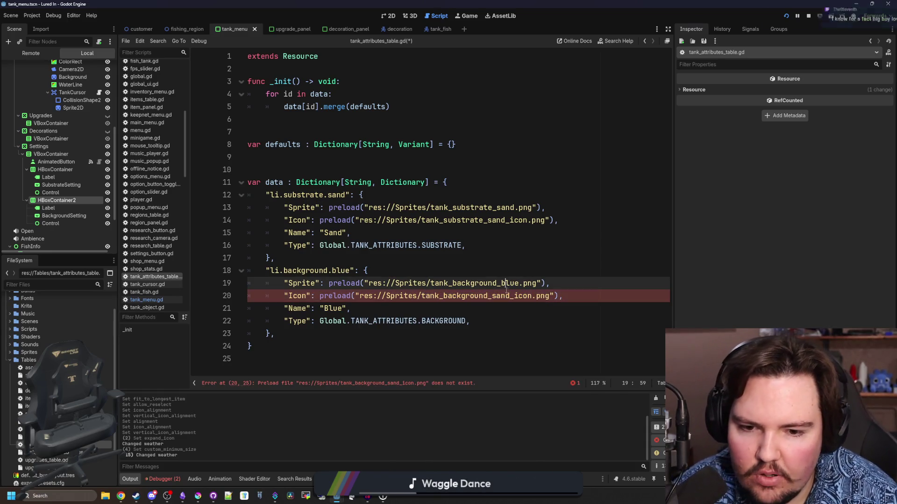
{"action": "key", "text": "BackSpace"}
{"action": "key", "text": "BackSpace"}
{"action": "key", "text": "BackSpace"}
{"action": "type", "text": "blue_"}
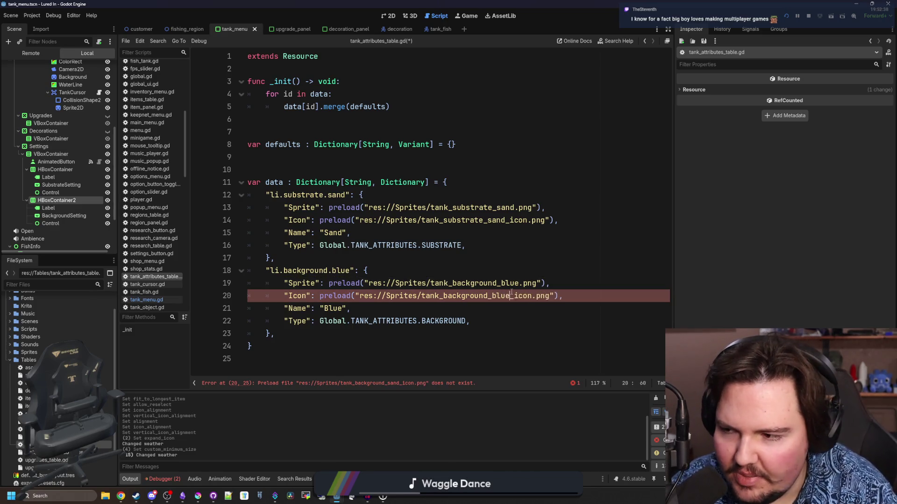
{"action": "left_click", "coordinate": [453, 262]}
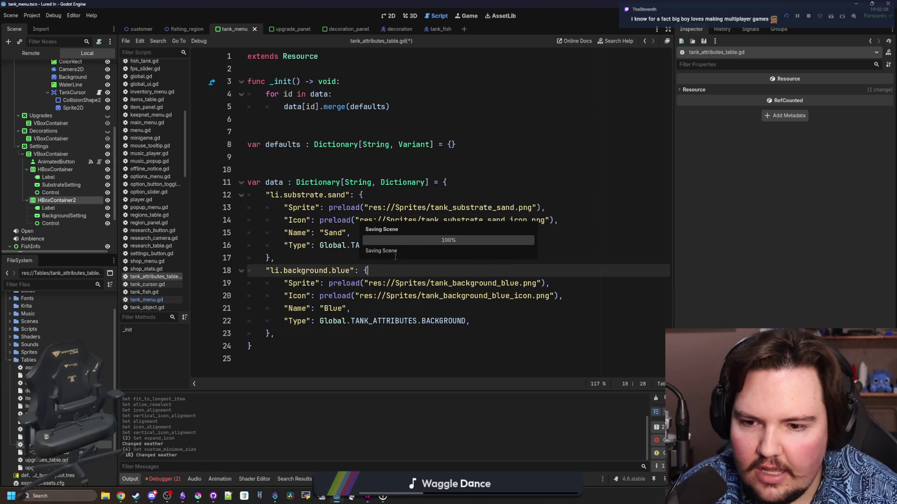
{"action": "left_click", "coordinate": [395, 257]}
{"action": "key", "text": "ctrl+s"}
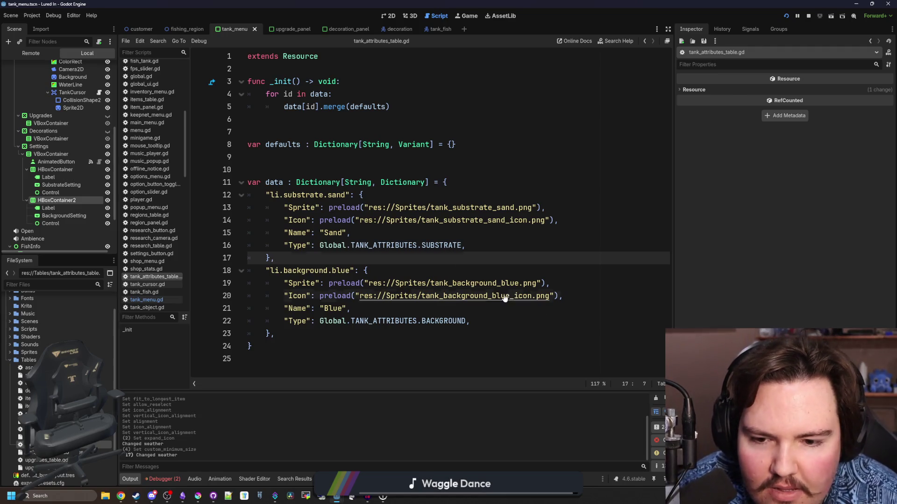
Preview the blue background icon texture, then open tank_menu.gd at its _ready loop.
{"action": "left_click", "coordinate": [532, 298], "text": "ctrl"}
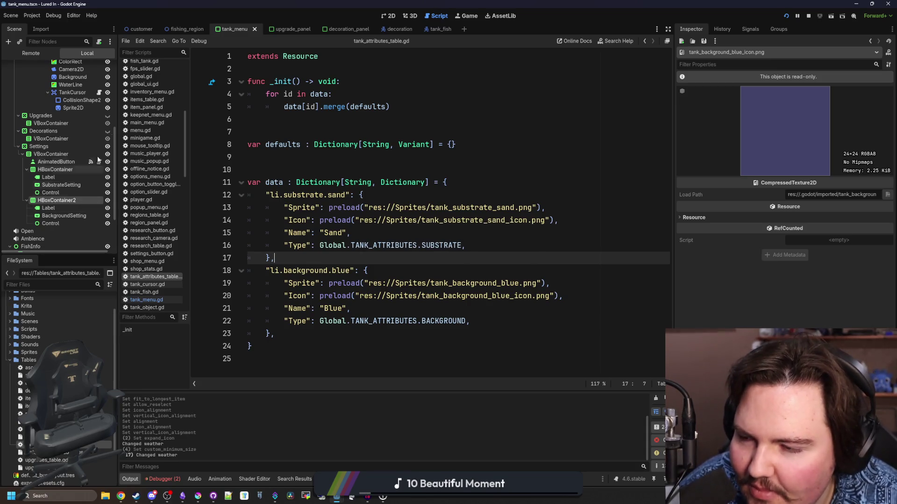
{"action": "scroll", "coordinate": [67, 124], "scroll_direction": "up", "scroll_amount": 5}
{"action": "left_click", "coordinate": [99, 67]}
{"action": "left_click", "coordinate": [327, 169]}
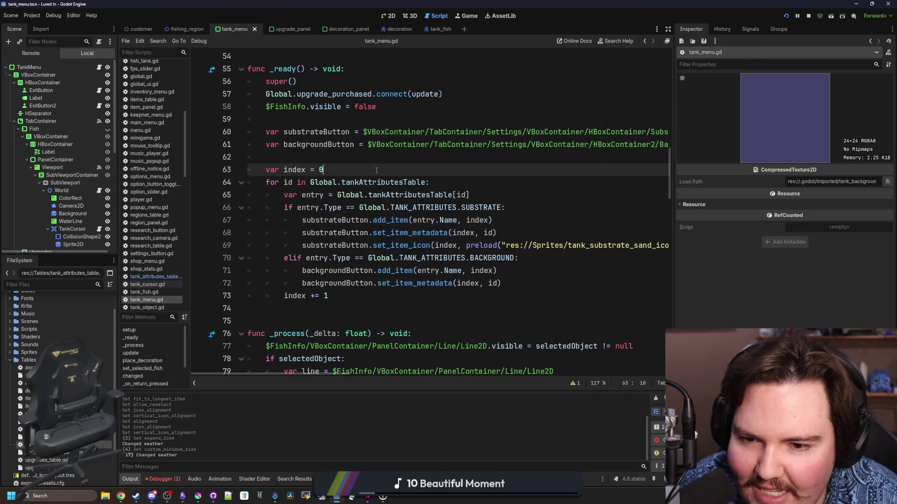
Save tank_menu.gd while reviewing the index lines of the _ready loop.
{"action": "key", "text": "ctrl+s"}
{"action": "left_click", "coordinate": [563, 297]}
{"action": "key", "text": "ctrl+s"}
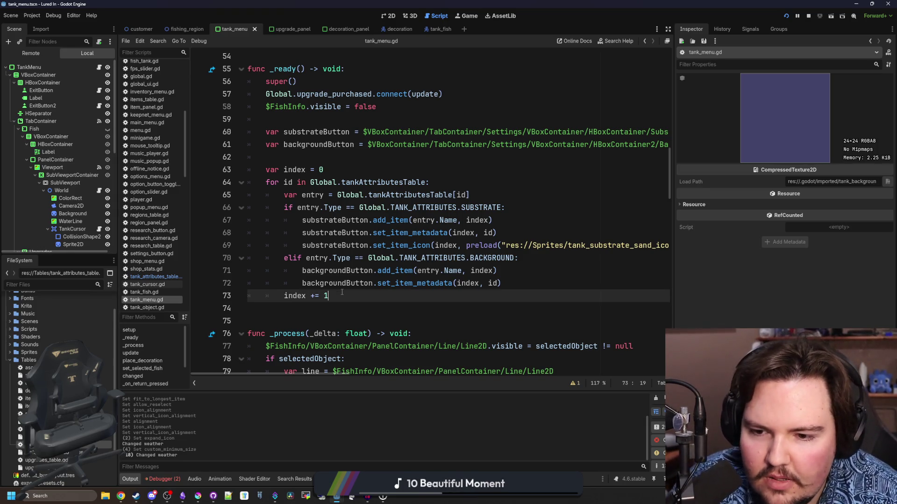
{"action": "left_click", "coordinate": [330, 318]}
{"action": "left_click", "coordinate": [346, 299]}
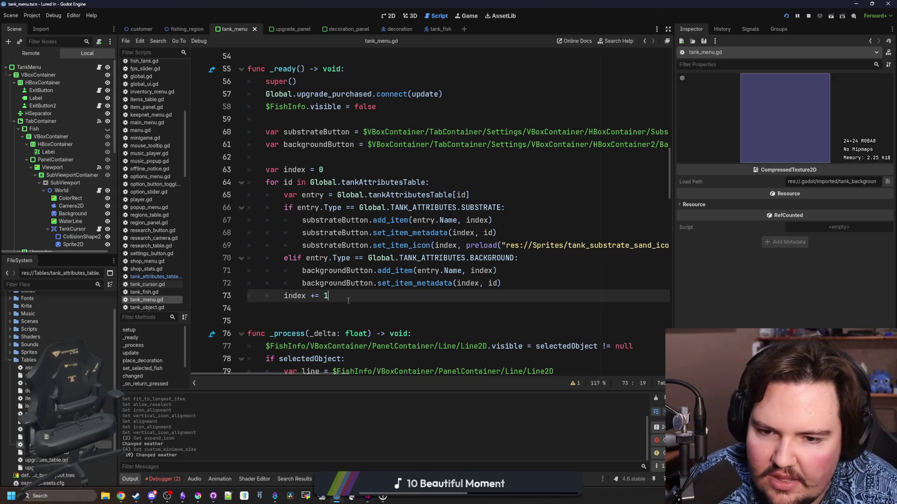
{"action": "left_click", "coordinate": [376, 158]}
{"action": "key", "text": "ctrl+s"}
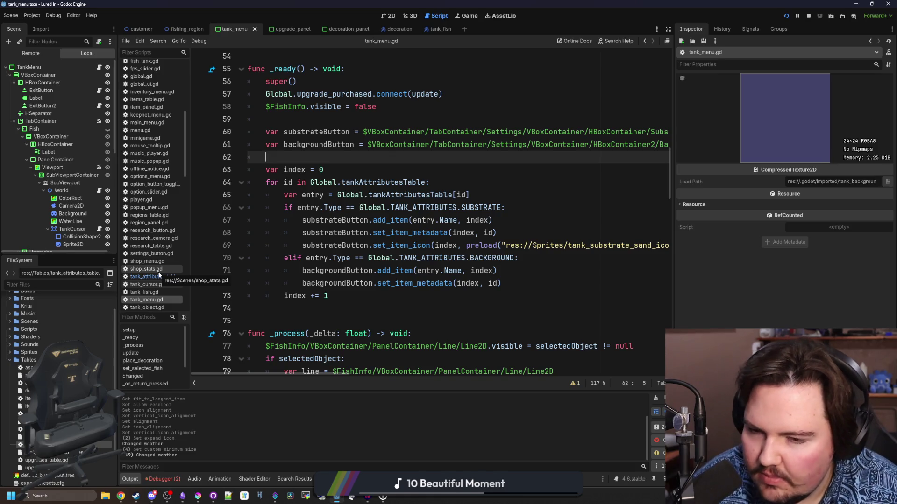
Stop the running game and relaunch it to test the icons.
{"action": "left_click", "coordinate": [275, 321]}
{"action": "left_click", "coordinate": [808, 16]}
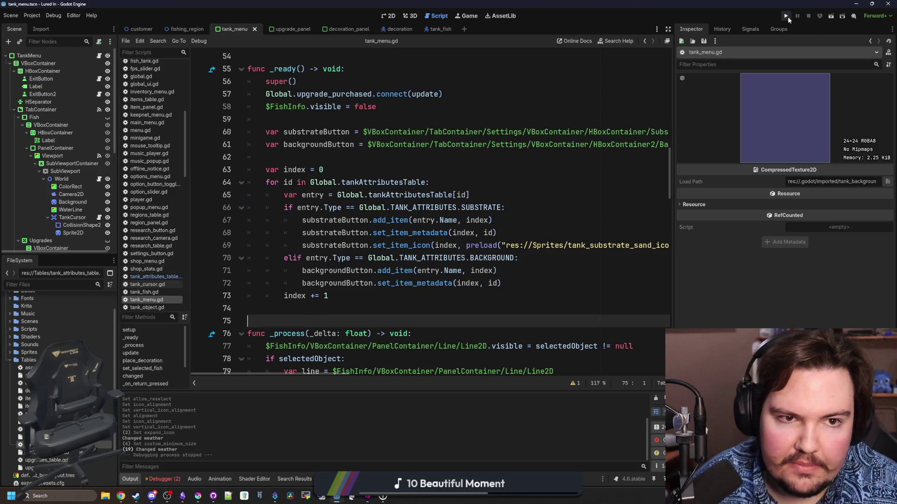
{"action": "left_click", "coordinate": [786, 17]}
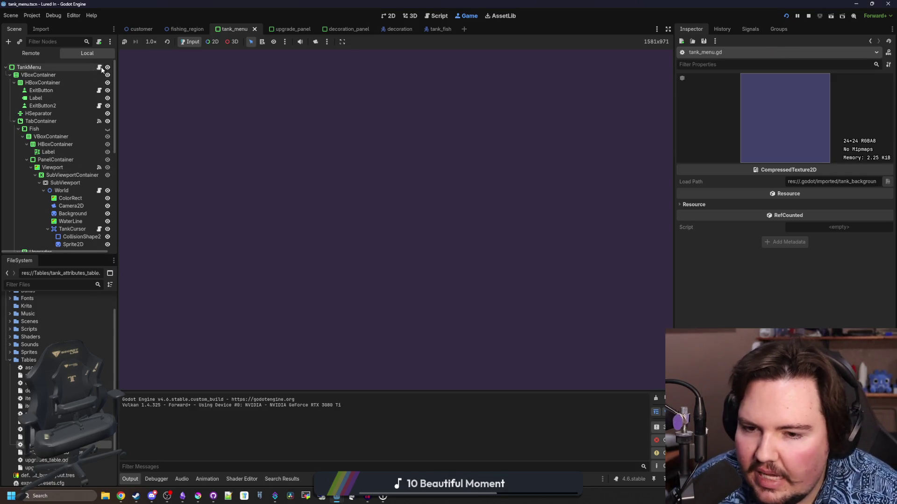
Widen the script editor and select the hardcoded sand icon path on line 69.
{"action": "left_click", "coordinate": [100, 66]}
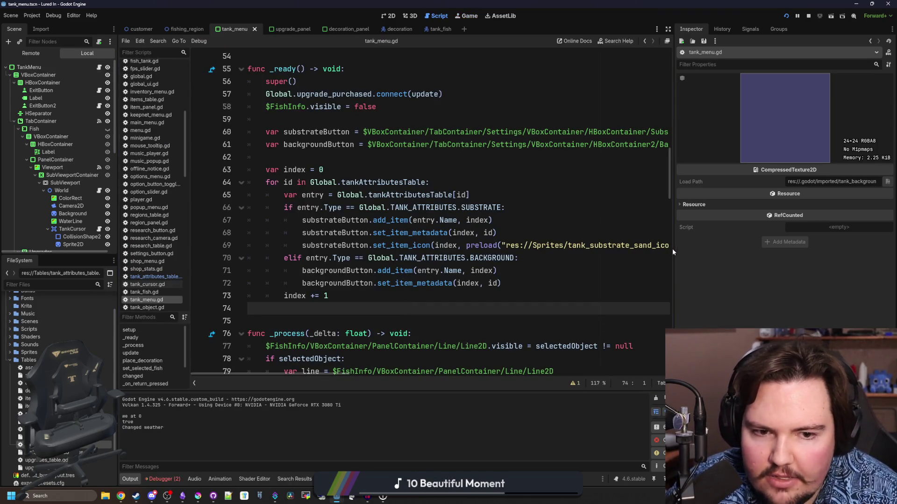
{"action": "left_click_drag", "start_coordinate": [672, 249], "coordinate": [777, 235]}
{"action": "left_click", "coordinate": [696, 270]}
{"action": "left_click_drag", "start_coordinate": [700, 245], "coordinate": [502, 239]}
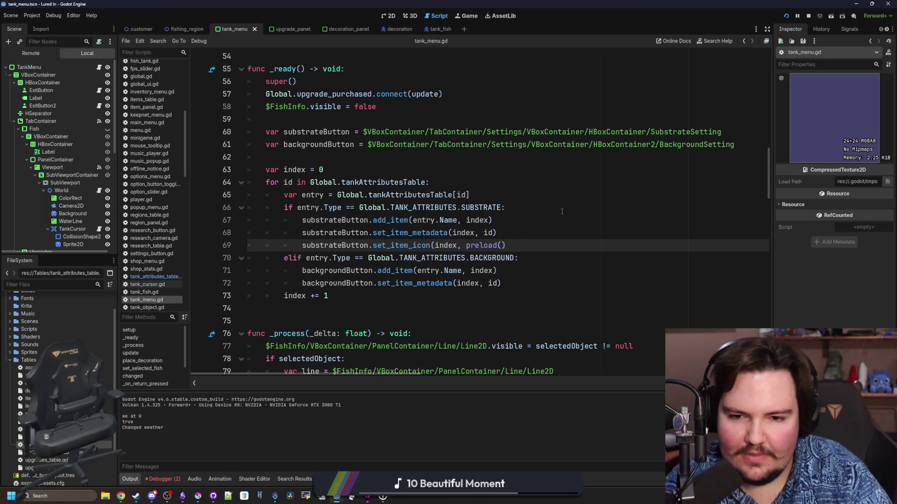
Replace the substrate button's preload path on line 69 with entry.Icon.
{"action": "key", "text": "BackSpace"}
{"action": "type", "text": ")"}
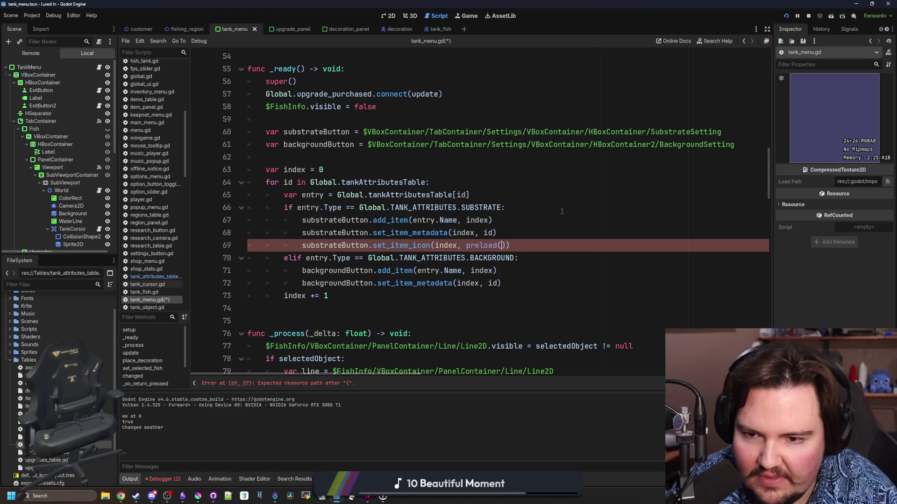
{"action": "type", "text": "ent"}
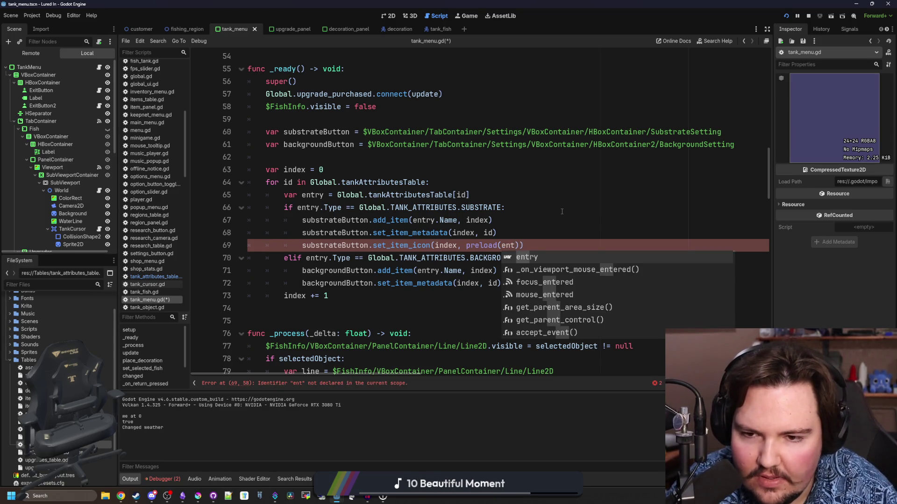
{"action": "key", "text": "Return"}
{"action": "type", "text": ".Icon"}
{"action": "left_click", "coordinate": [561, 212]}
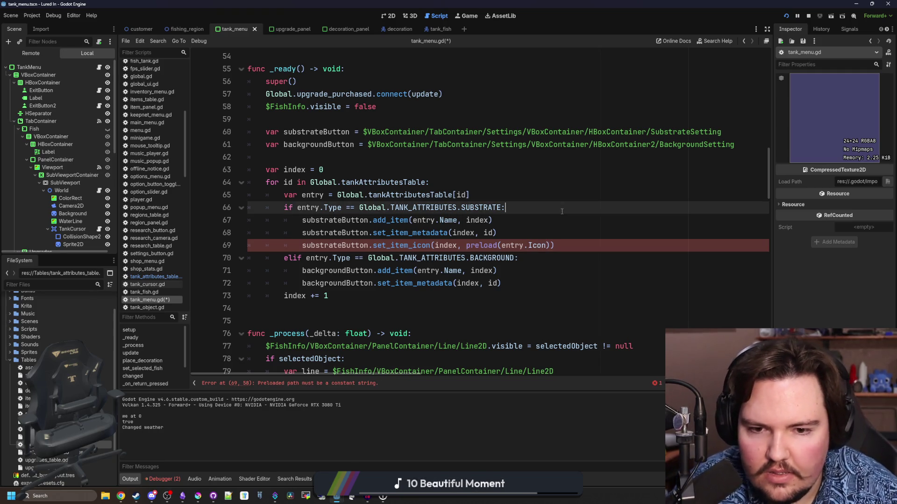
{"action": "left_click", "coordinate": [547, 244]}
{"action": "left_click_drag", "start_coordinate": [503, 244], "coordinate": [466, 244]}
{"action": "key", "text": "BackSpace"}
{"action": "key", "text": "Delete"}
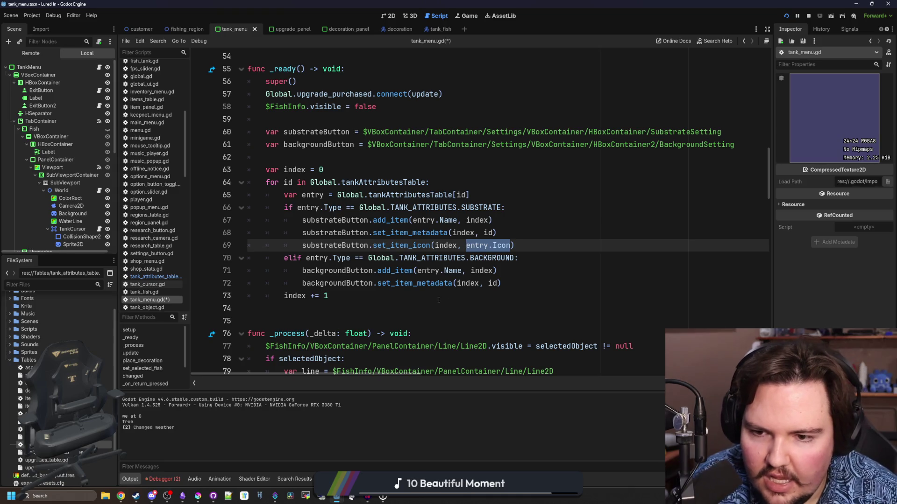
Copy the icon line into the background branch, renaming it to backgroundButton.
{"action": "left_click", "coordinate": [467, 296]}
{"action": "left_click_drag", "start_coordinate": [514, 245], "coordinate": [302, 245]}
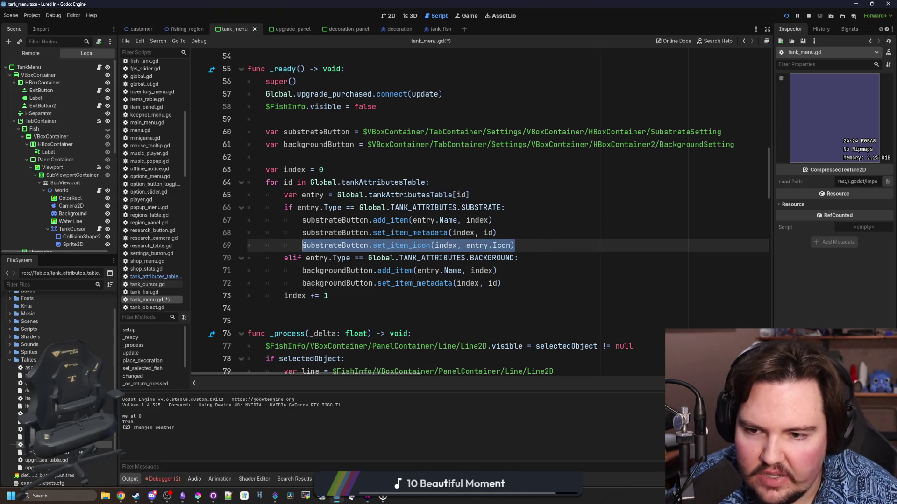
{"action": "left_click", "coordinate": [519, 282]}
{"action": "key", "text": "Return"}
{"action": "key", "text": "ctrl+v"}
{"action": "left_click", "coordinate": [354, 295]}
{"action": "double_click", "coordinate": [354, 295]}
{"action": "type", "text": "backgroundButton"}
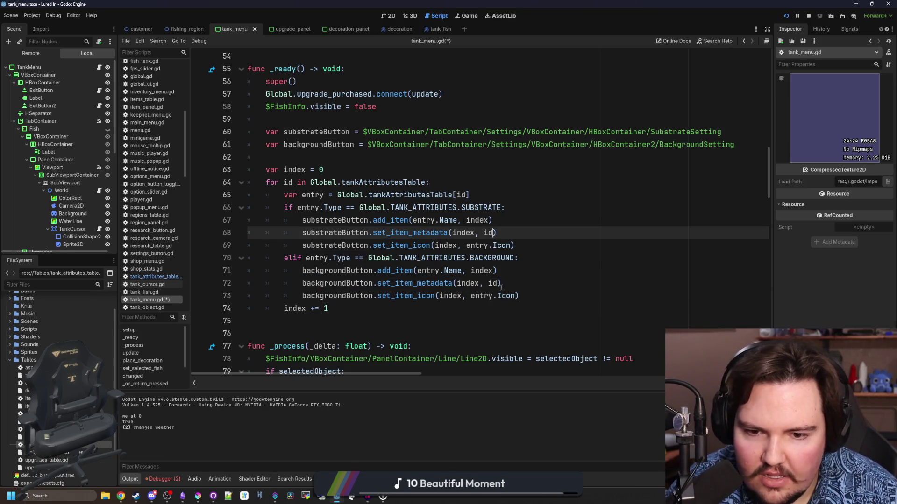
{"action": "left_click", "coordinate": [514, 283]}
Save tank_menu.gd and relaunch the game.
{"action": "key", "text": "ctrl+s"}
{"action": "left_click", "coordinate": [537, 245]}
{"action": "key", "text": "ctrl+s"}
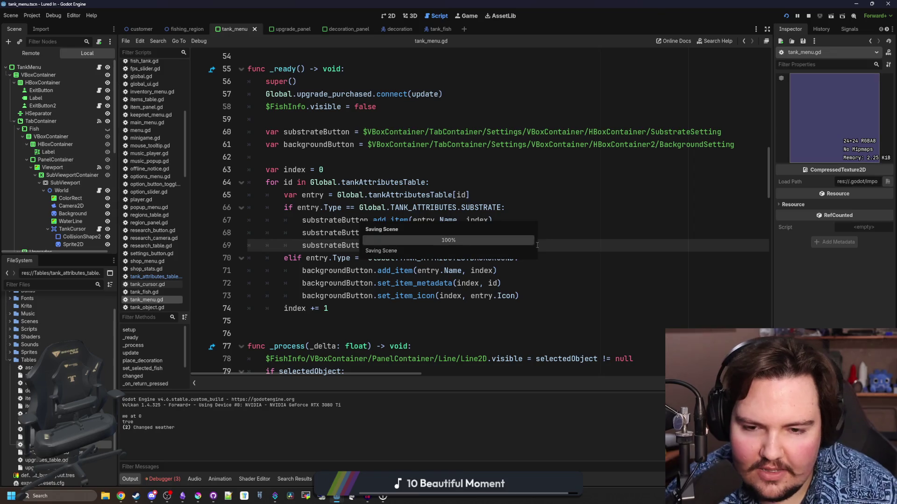
{"action": "key", "text": "Up"}
{"action": "left_click", "coordinate": [787, 16]}
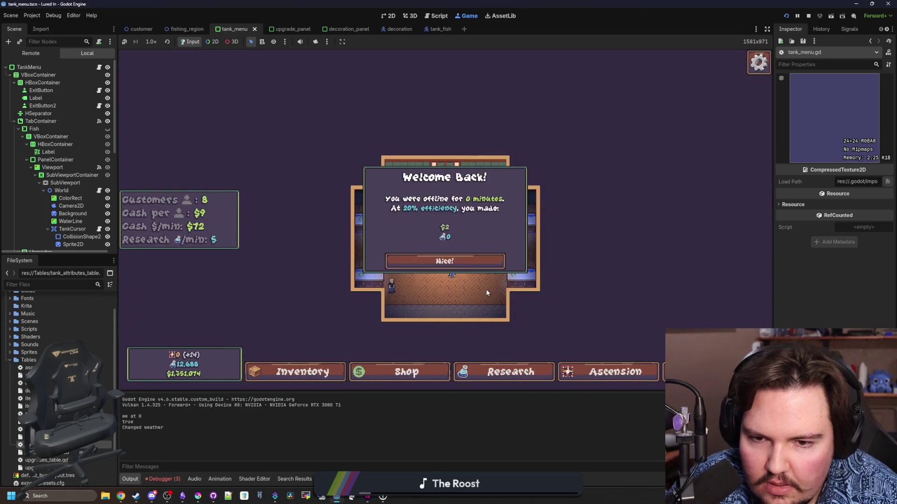
Check the Background choices in Fish Tank 1's Settings tab, then stop the game.
{"action": "left_click", "coordinate": [445, 260]}
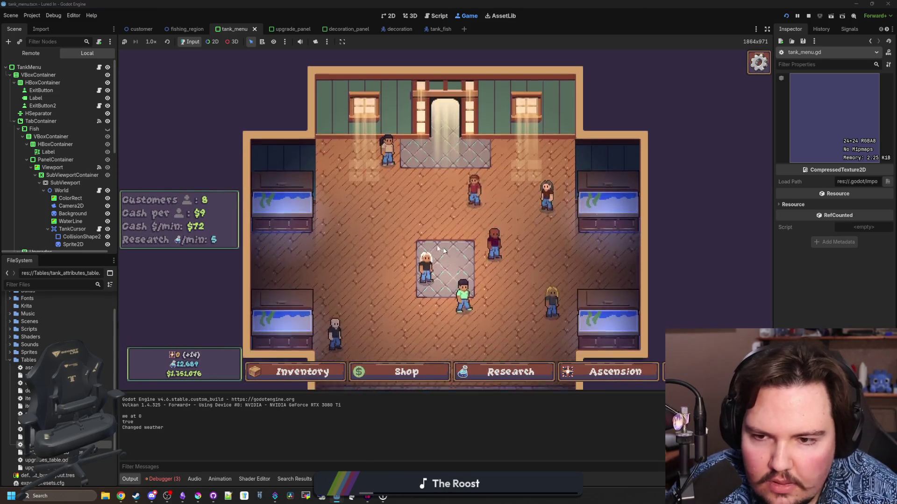
{"action": "left_click", "coordinate": [315, 195]}
{"action": "left_click", "coordinate": [507, 136]}
{"action": "left_click", "coordinate": [444, 207]}
{"action": "left_click", "coordinate": [810, 17]}
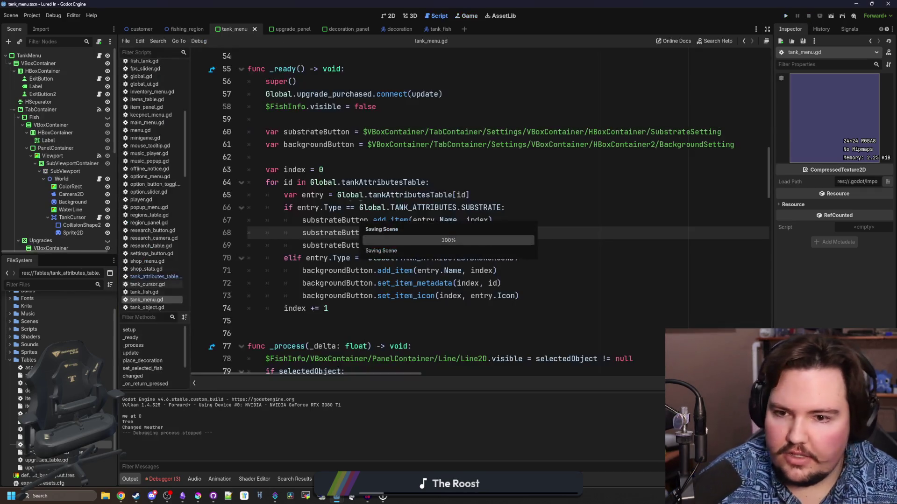
Turn on Expand Icon for the BackgroundSetting node and relaunch the game.
{"action": "left_click", "coordinate": [520, 172]}
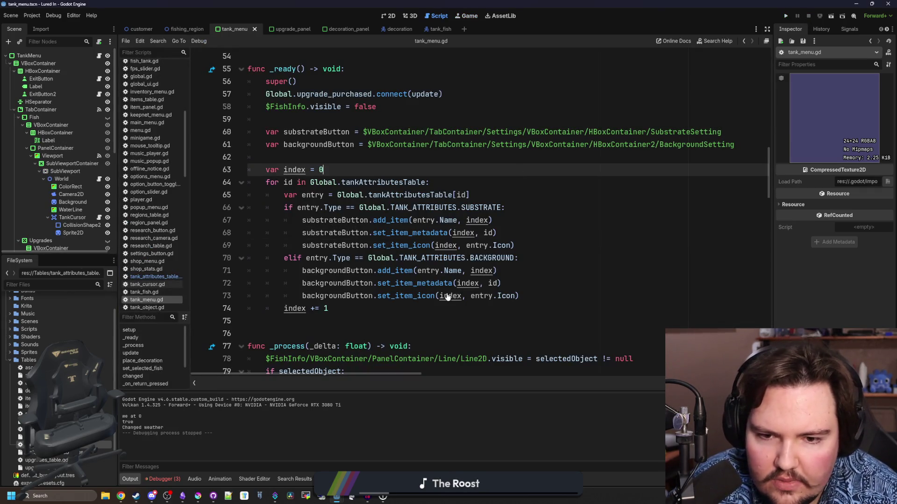
{"action": "left_click", "coordinate": [360, 308]}
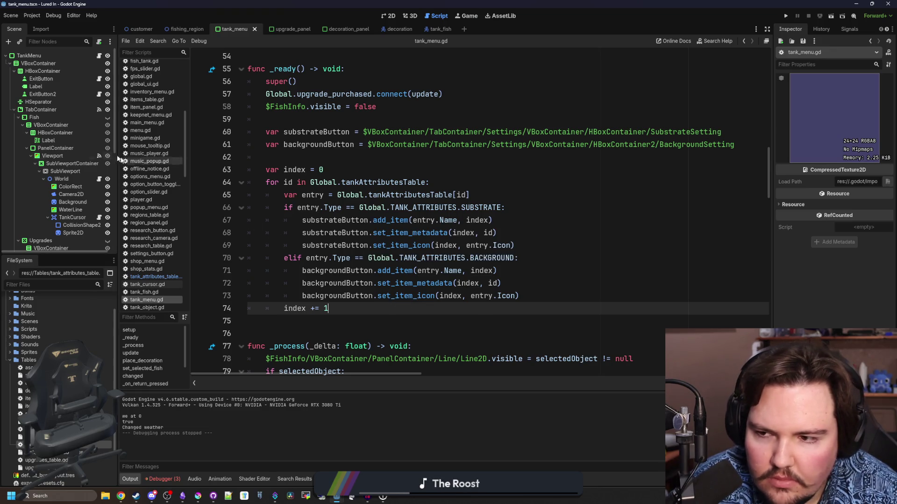
{"action": "scroll", "coordinate": [63, 192], "scroll_direction": "down", "scroll_amount": 5}
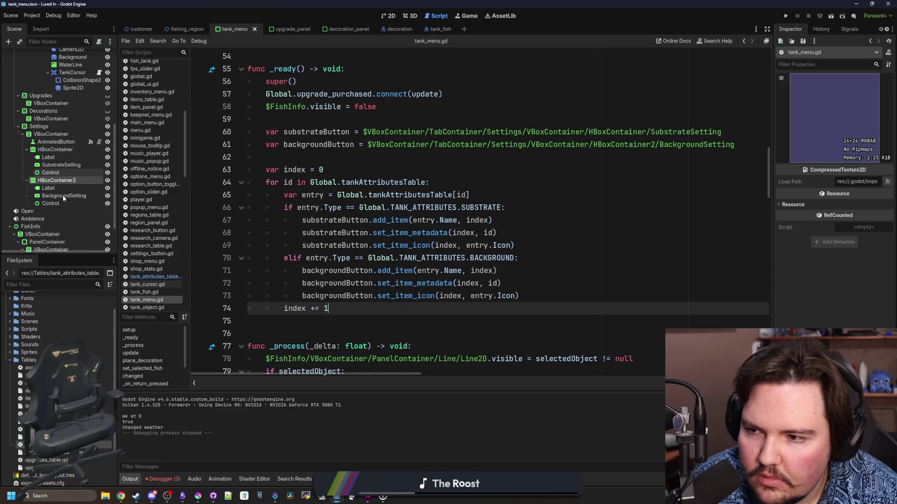
{"action": "left_click", "coordinate": [74, 165]}
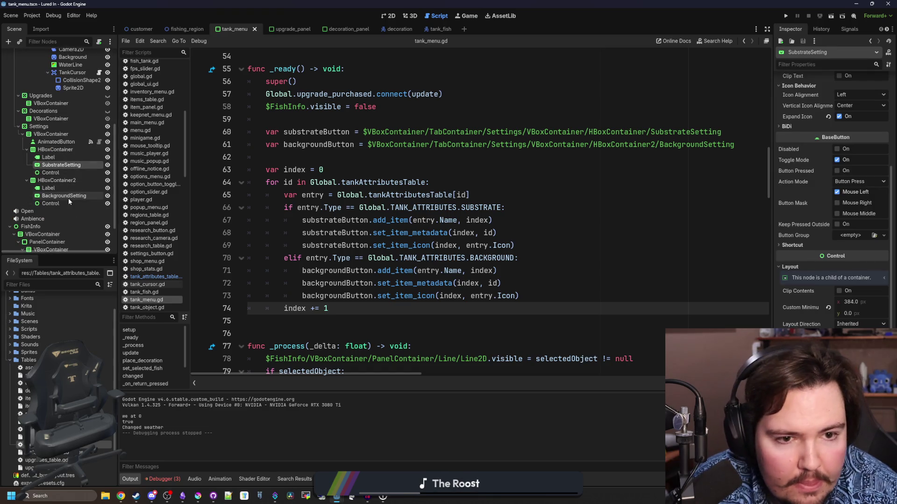
{"action": "left_click", "coordinate": [84, 197]}
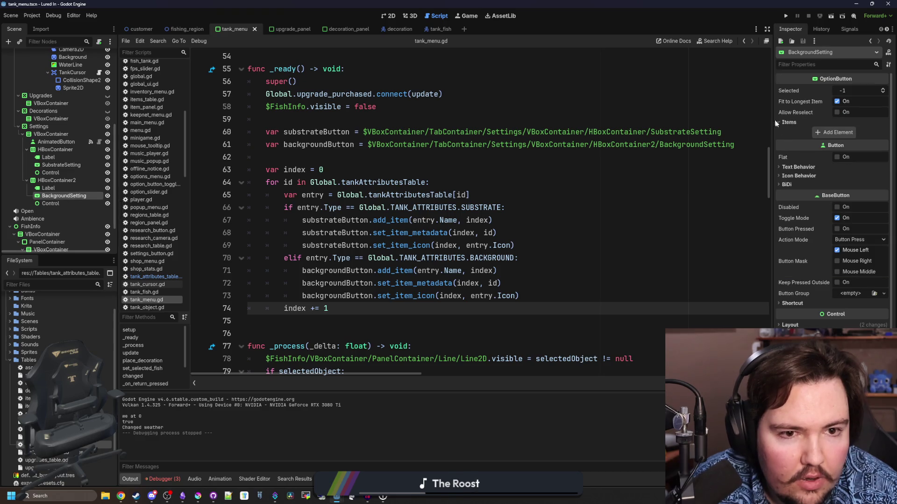
{"action": "left_click", "coordinate": [798, 176]}
{"action": "left_click", "coordinate": [837, 206]}
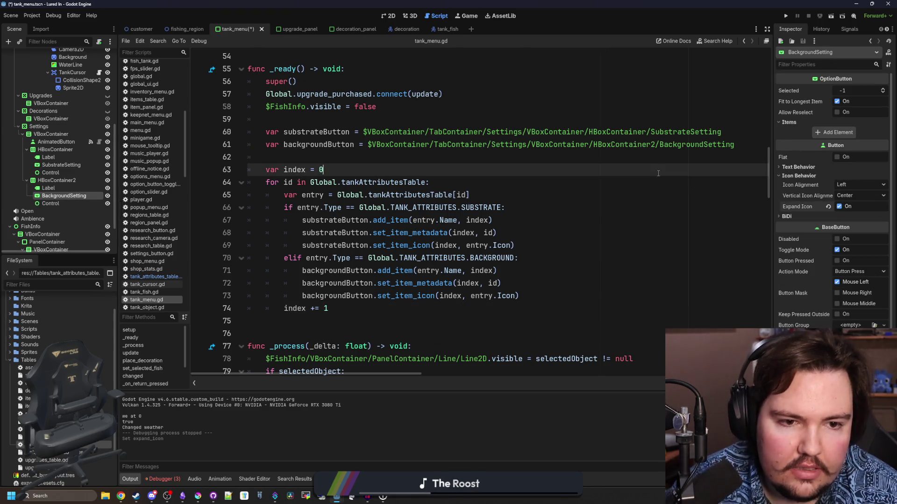
{"action": "left_click", "coordinate": [785, 15]}
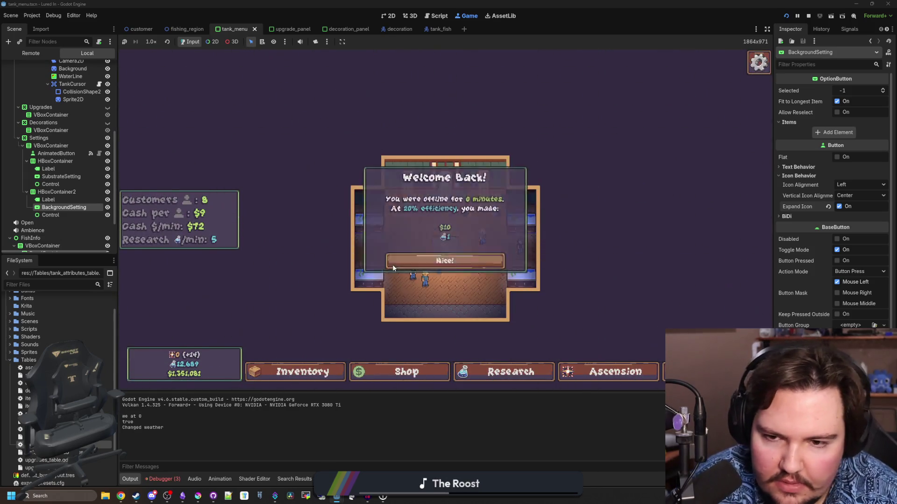
Check the Background list in the running game's Settings tab, keeping Blue.
{"action": "left_click", "coordinate": [393, 262]}
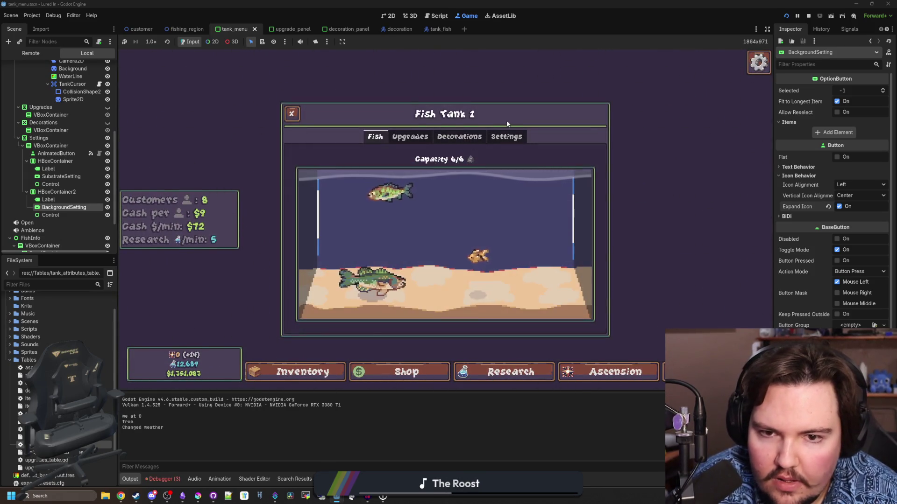
{"action": "left_click", "coordinate": [507, 136]}
{"action": "left_click", "coordinate": [388, 201]}
{"action": "left_click", "coordinate": [387, 201]}
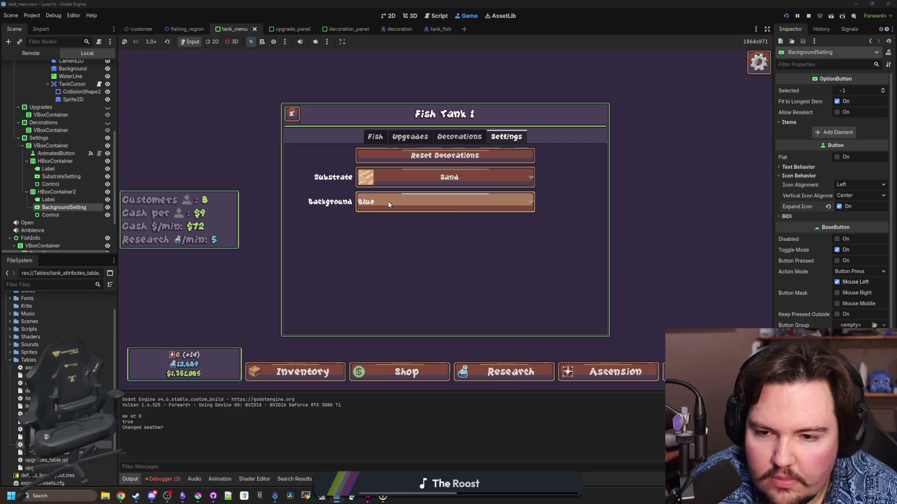
Set BackgroundSetting text alignment to Center, then open tank_attributes_table.gd.
{"action": "left_click", "coordinate": [841, 167]}
{"action": "left_click", "coordinate": [852, 176]}
{"action": "left_click", "coordinate": [850, 194]}
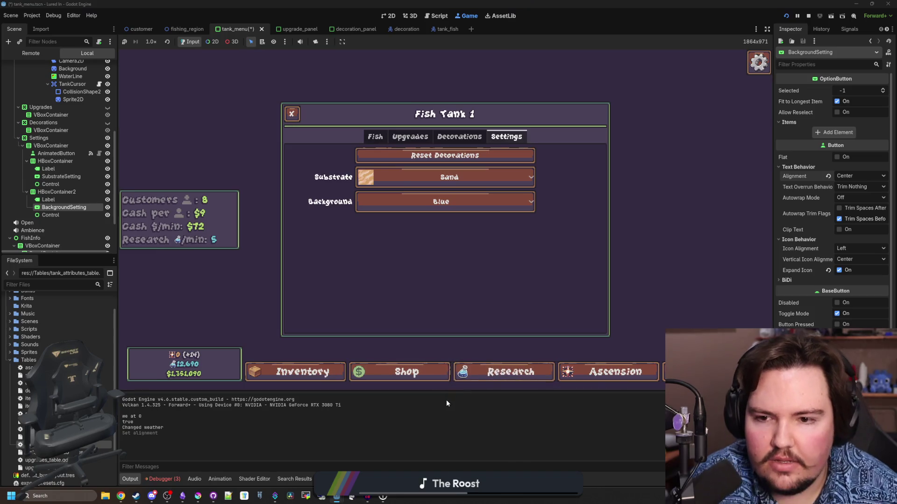
{"action": "left_click", "coordinate": [364, 202]}
{"action": "left_click", "coordinate": [364, 203]}
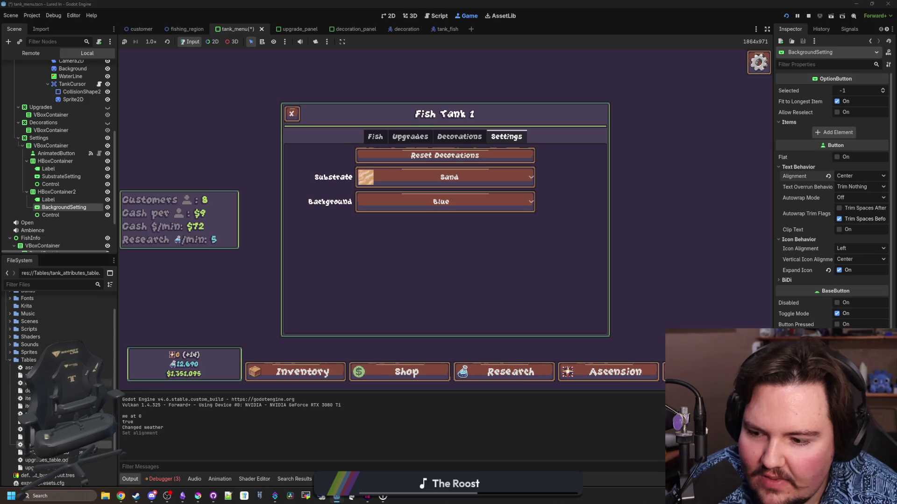
{"action": "double_click", "coordinate": [93, 444]}
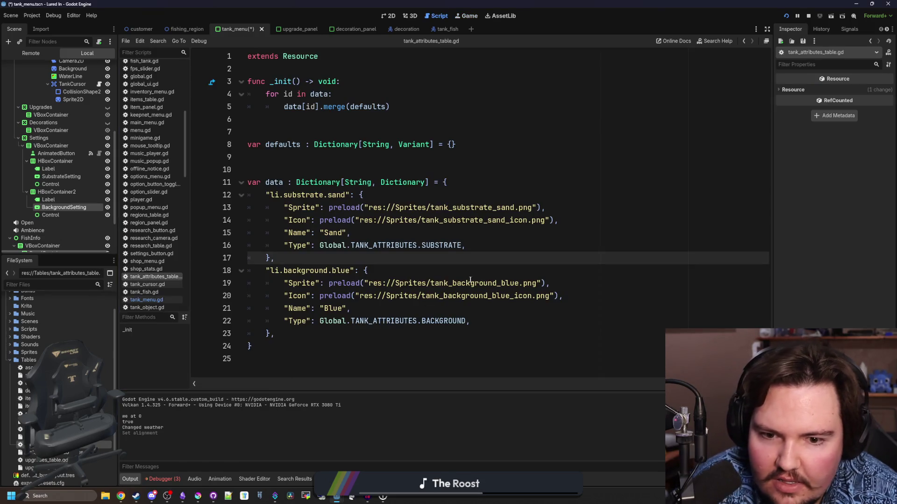
Inspect the blue icon resource, save the attributes table and stop the game.
{"action": "left_click", "coordinate": [474, 295], "text": "ctrl"}
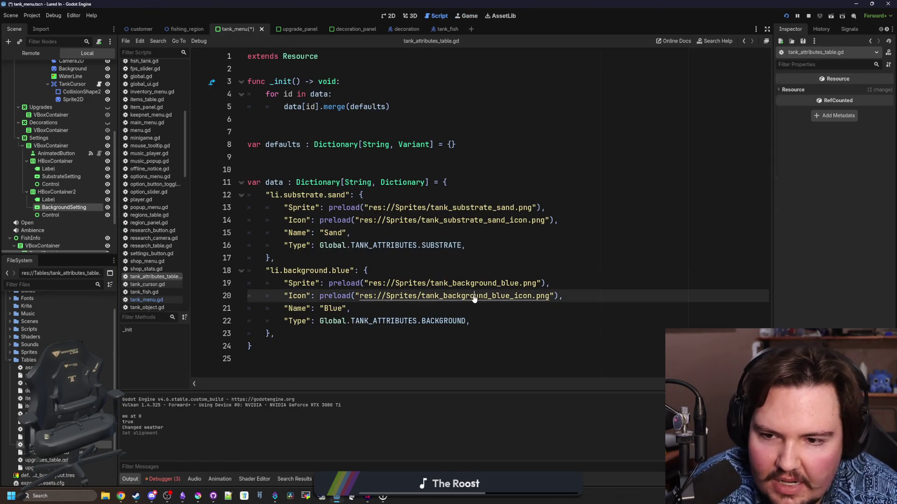
{"action": "left_click", "coordinate": [527, 259]}
{"action": "key", "text": "ctrl+s"}
{"action": "key", "text": "F8"}
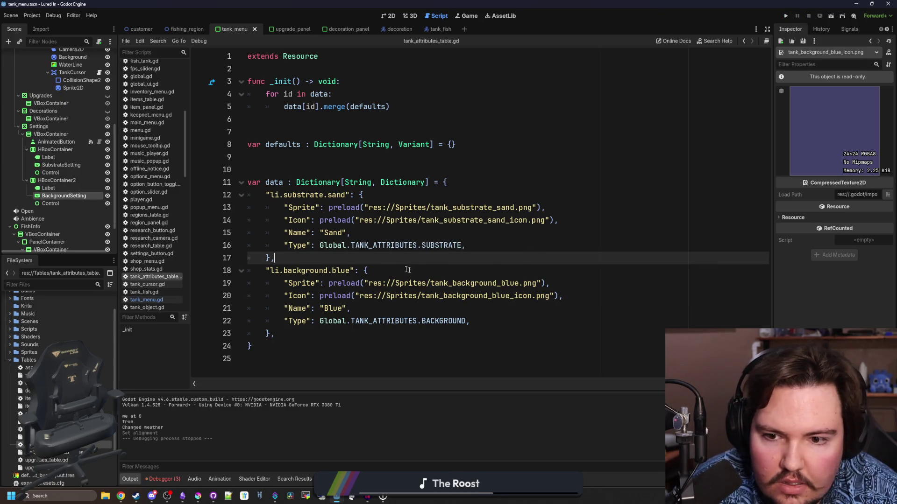
Return to tank_menu.gd's icon code and run the game with F5.
{"action": "left_click", "coordinate": [414, 270]}
{"action": "scroll", "coordinate": [80, 88], "scroll_direction": "up", "scroll_amount": 5}
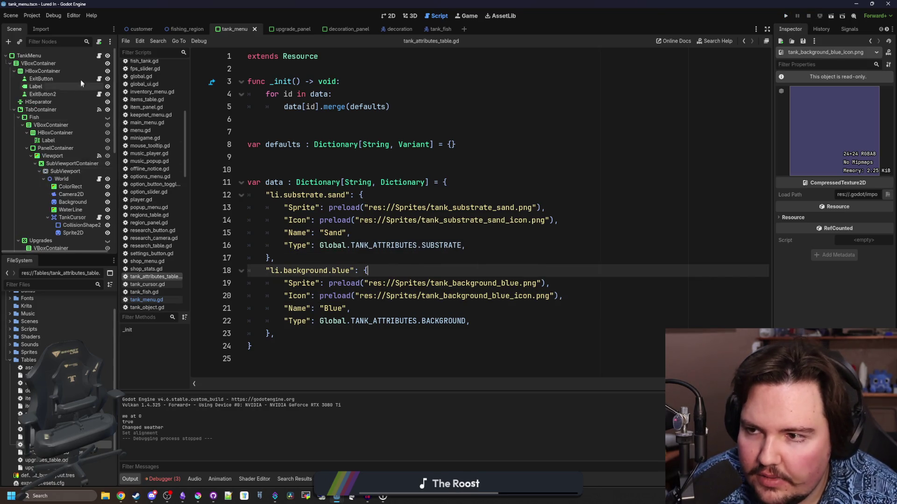
{"action": "left_click", "coordinate": [98, 55]}
{"action": "scroll", "coordinate": [533, 203], "scroll_direction": "down", "scroll_amount": 1}
{"action": "left_click", "coordinate": [533, 204]}
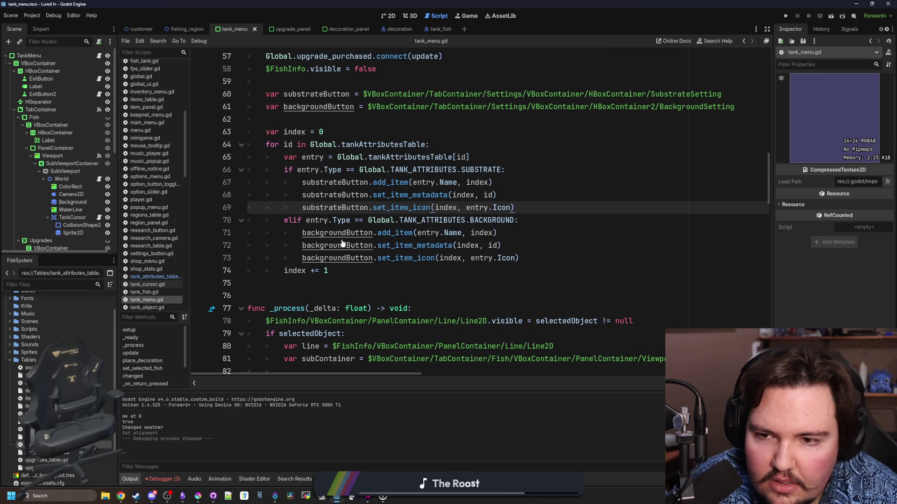
{"action": "left_click", "coordinate": [348, 270]}
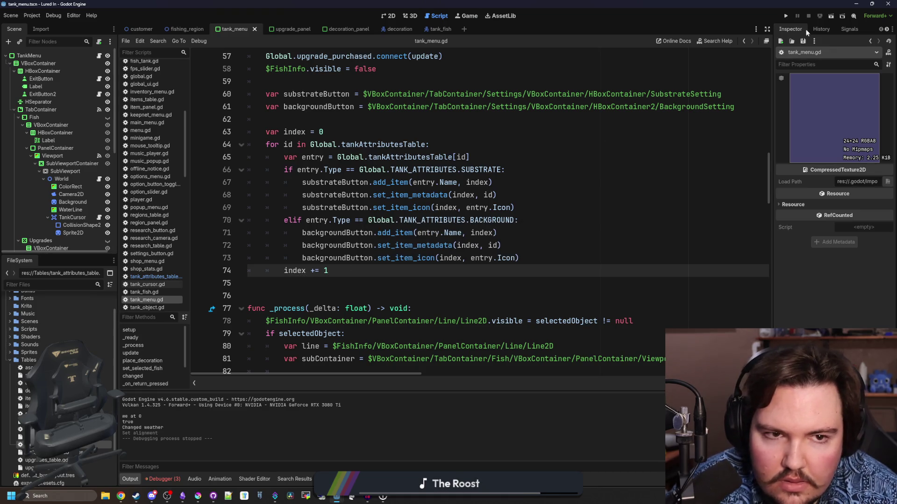
{"action": "key", "text": "F5"}
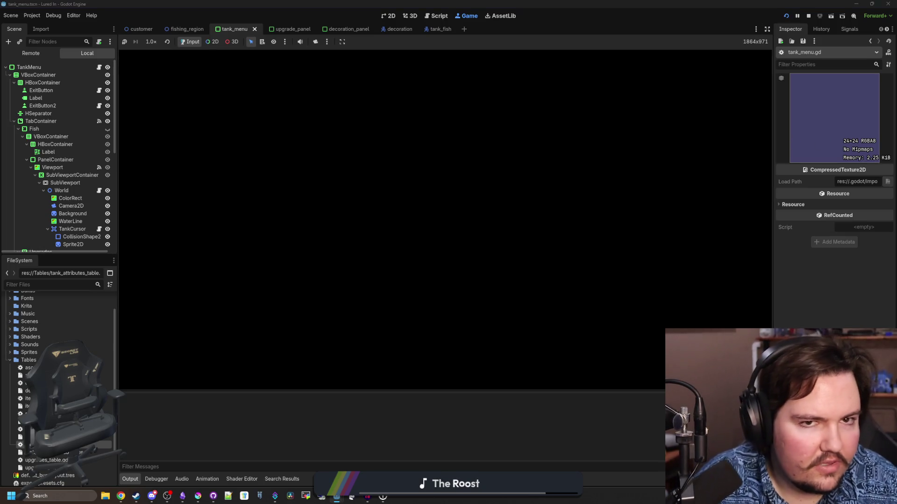